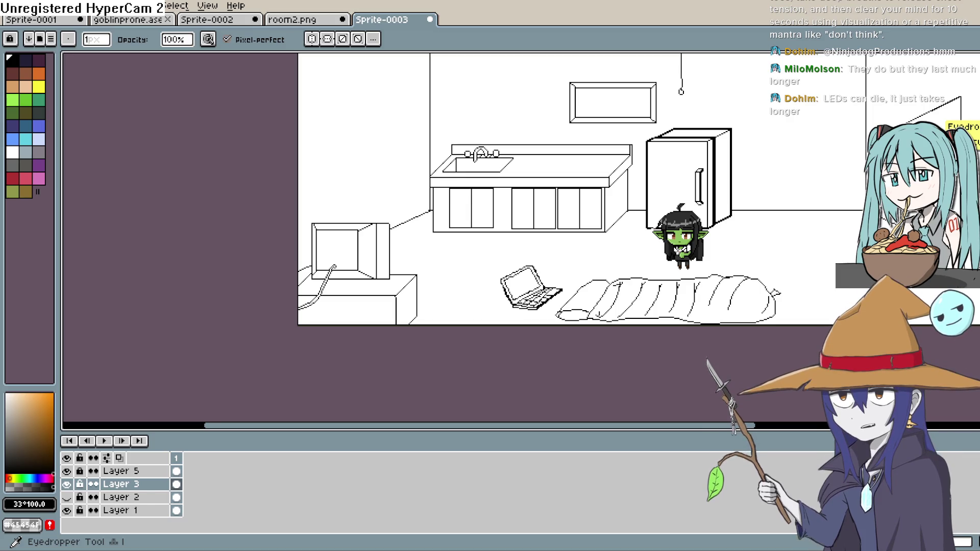
Toggle the room line art and goblin layers off and on to tell them apart.
drag(459, 255, 375, 233)
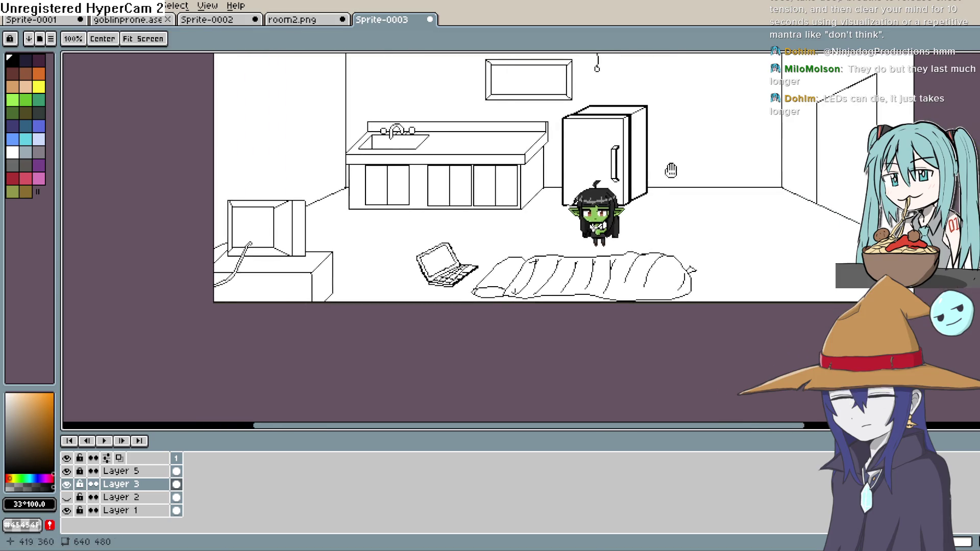
click(68, 484)
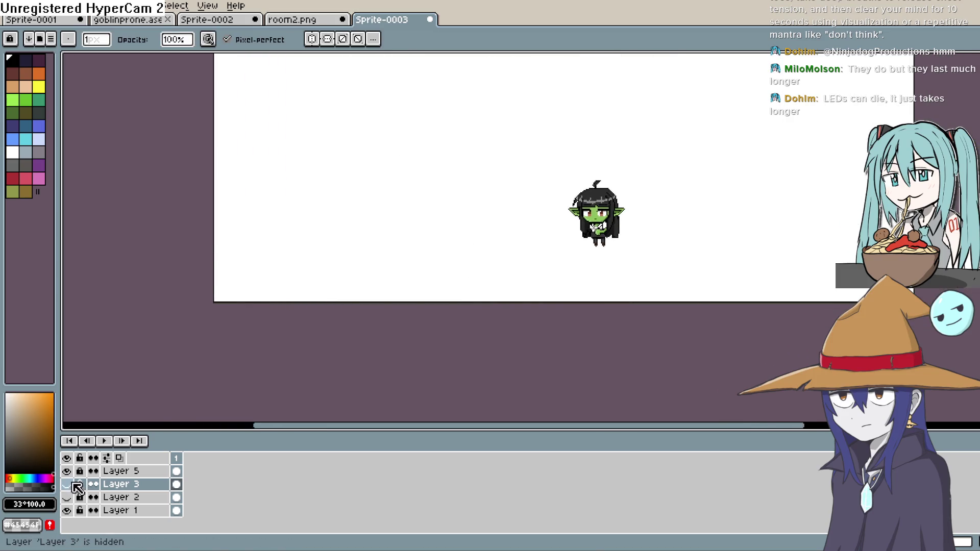
click(67, 485)
click(67, 471)
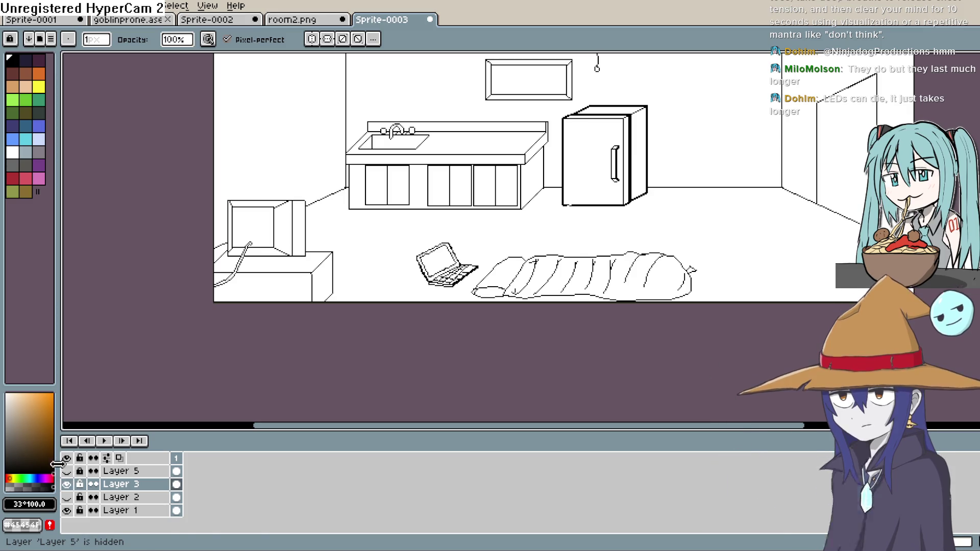
click(67, 471)
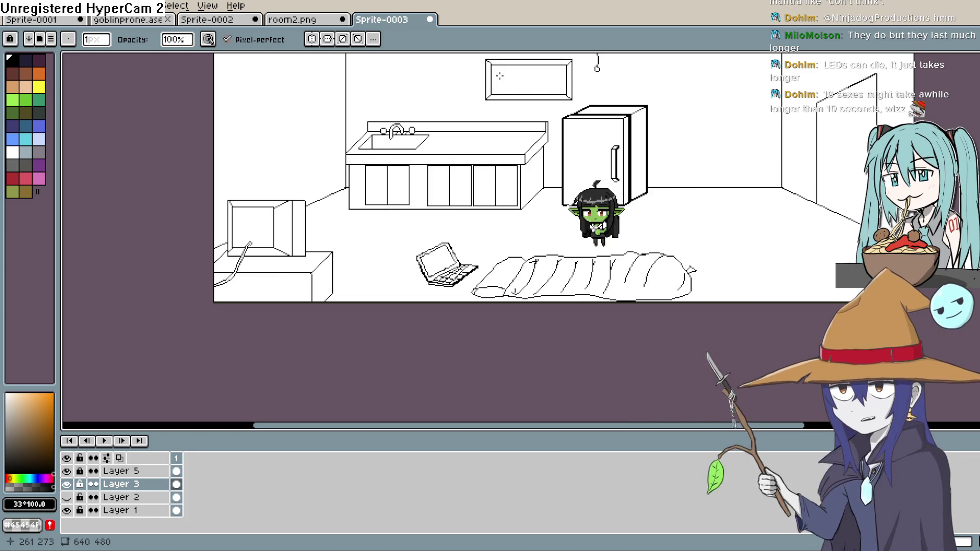
Hide Layer 5 so the goblin disappears, leaving only the room line art.
click(67, 484)
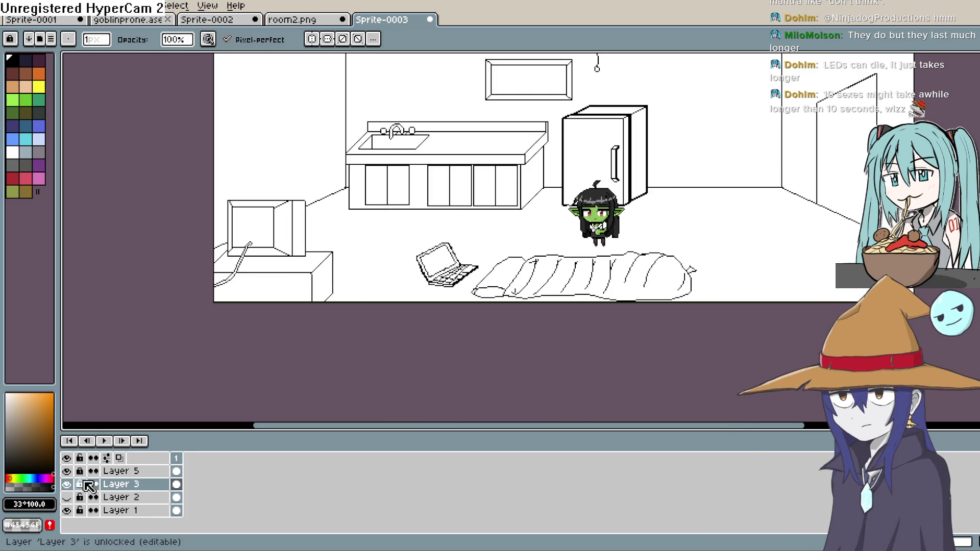
click(68, 484)
click(67, 470)
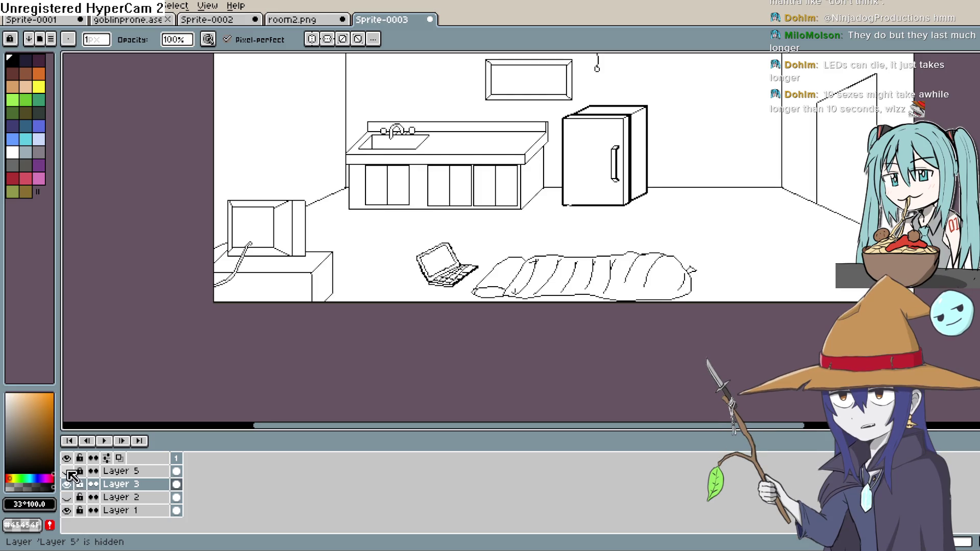
Zoom in and sample black from a line as the drawing colour.
scroll(565, 171, up, 5)
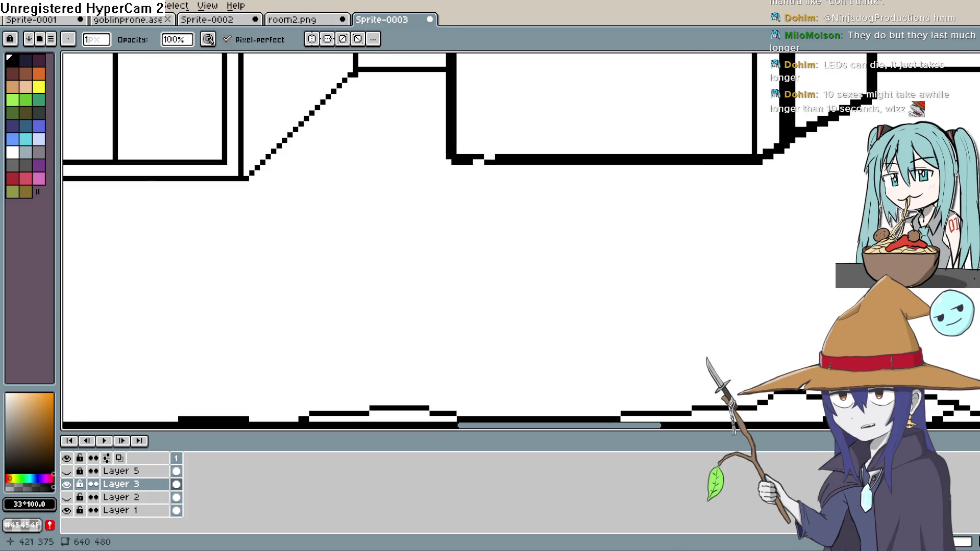
key(z)
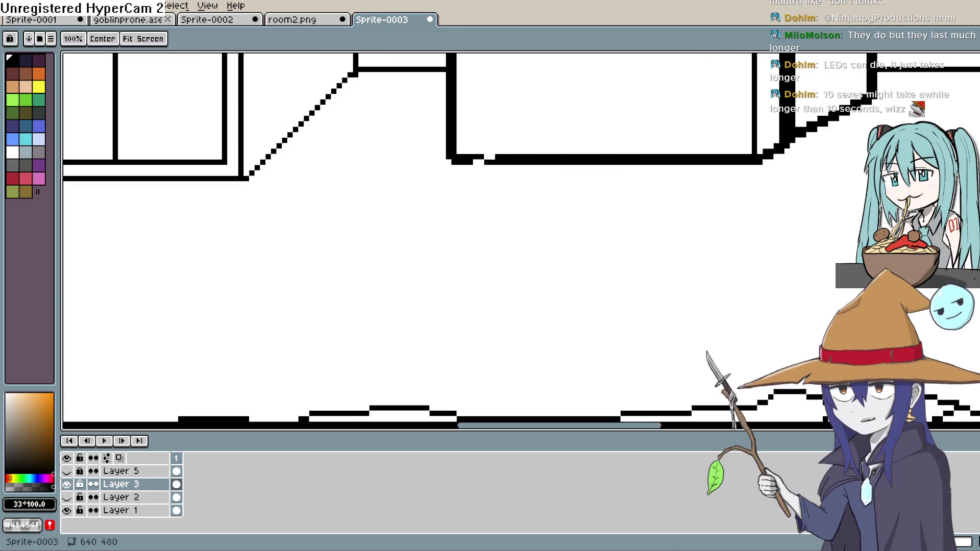
alt+click(511, 158)
Pan and zoom around the counter, fridge and sleeping bag to inspect their outlines.
key(space)
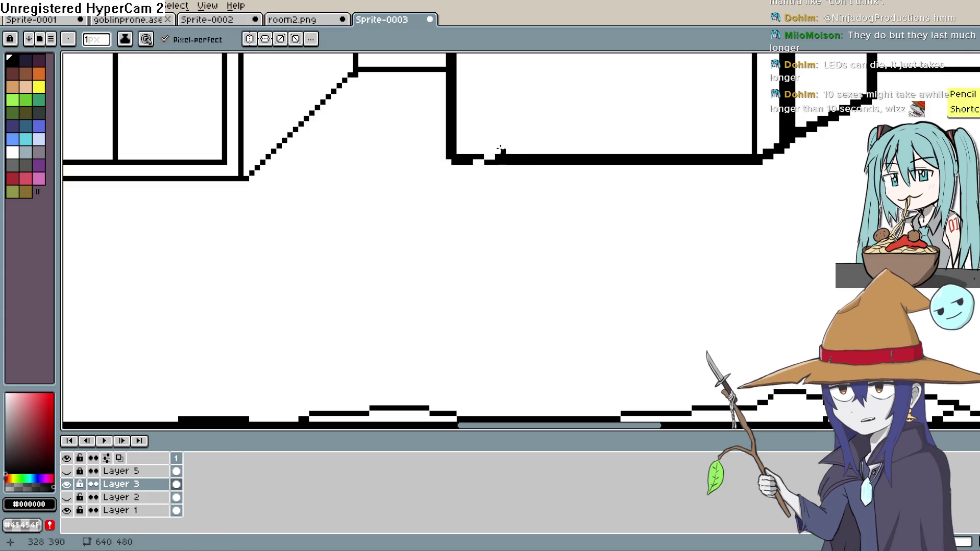
drag(502, 184, 447, 282)
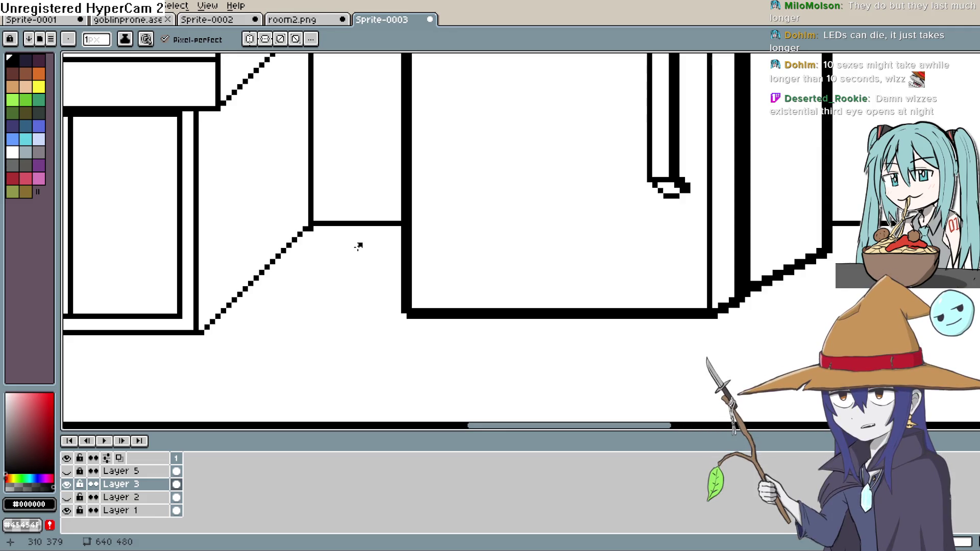
key(space)
mouse_move(481, 188)
mouse_down()
mouse_move(465, 237)
mouse_move(538, 184)
mouse_move(520, 269)
mouse_move(509, 236)
mouse_up()
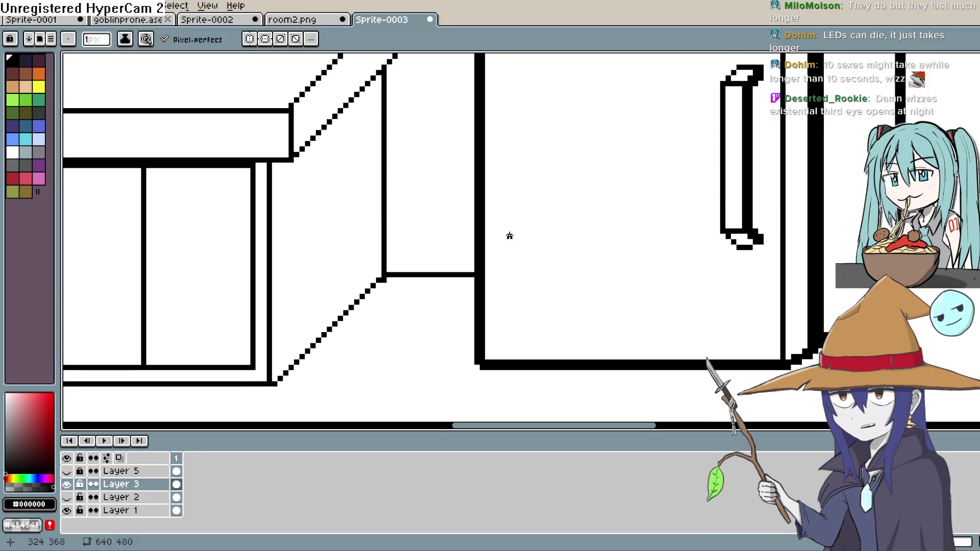
scroll(509, 231, down, 1)
scroll(518, 229, down, 1)
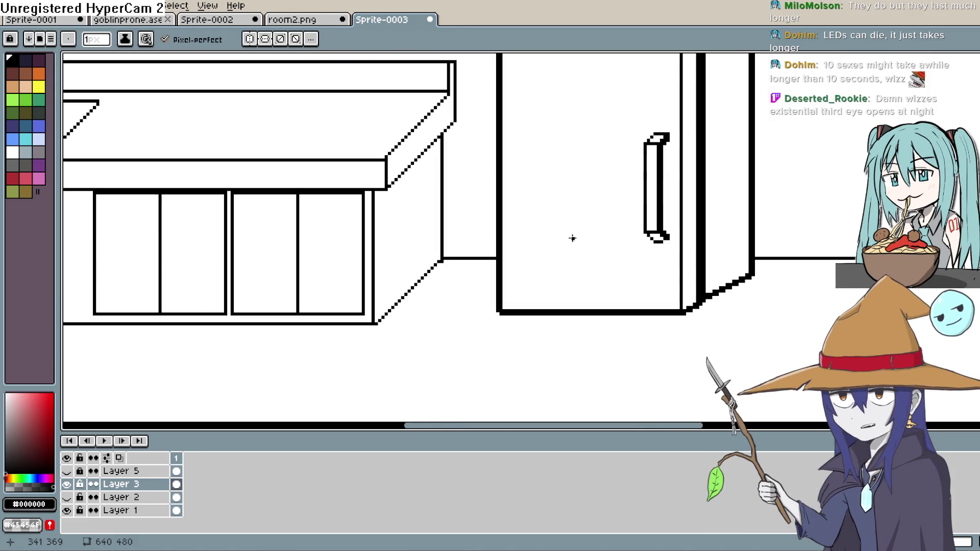
key(space)
scroll(556, 239, down, 1)
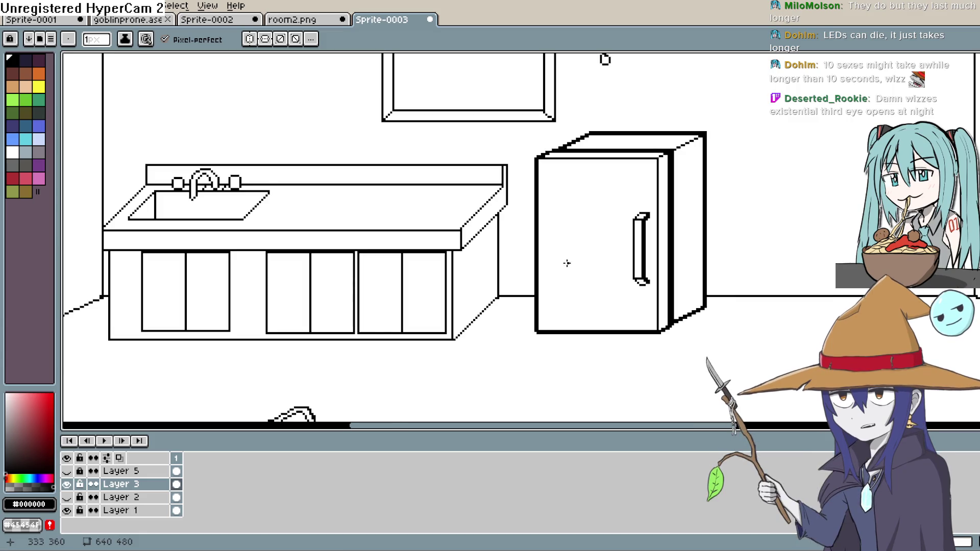
key(space)
drag(571, 272, 628, 154)
mouse_move(587, 229)
mouse_down()
mouse_move(740, 173)
mouse_move(717, 147)
mouse_move(636, 266)
mouse_up()
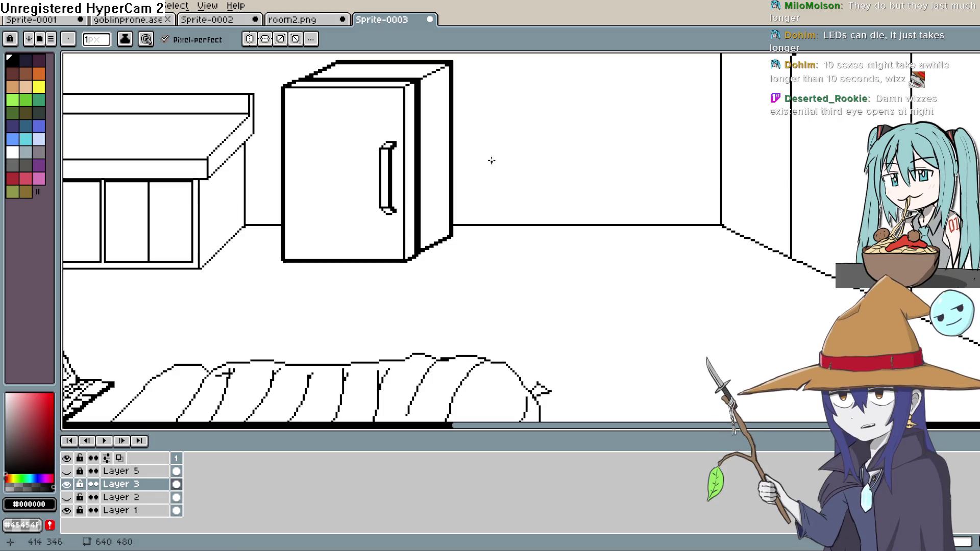
mouse_move(490, 160)
mouse_down()
mouse_move(485, 209)
mouse_move(588, 287)
mouse_up()
scroll(589, 287, down, 5)
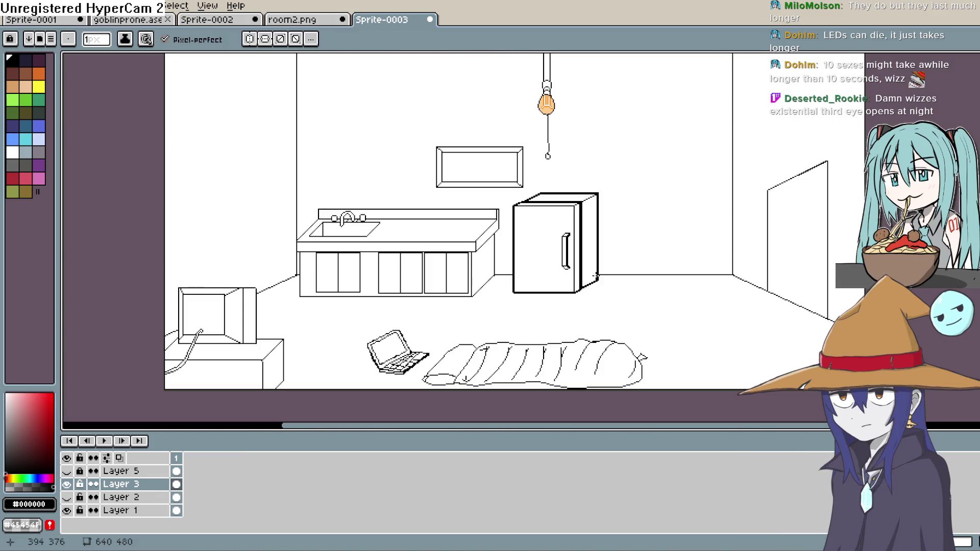
scroll(641, 226, up, 4)
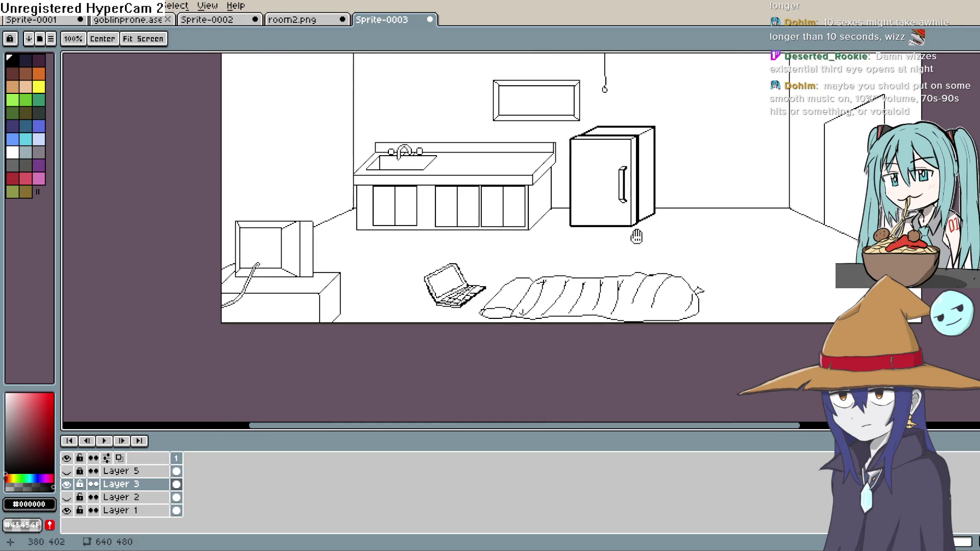
scroll(569, 280, down, 1)
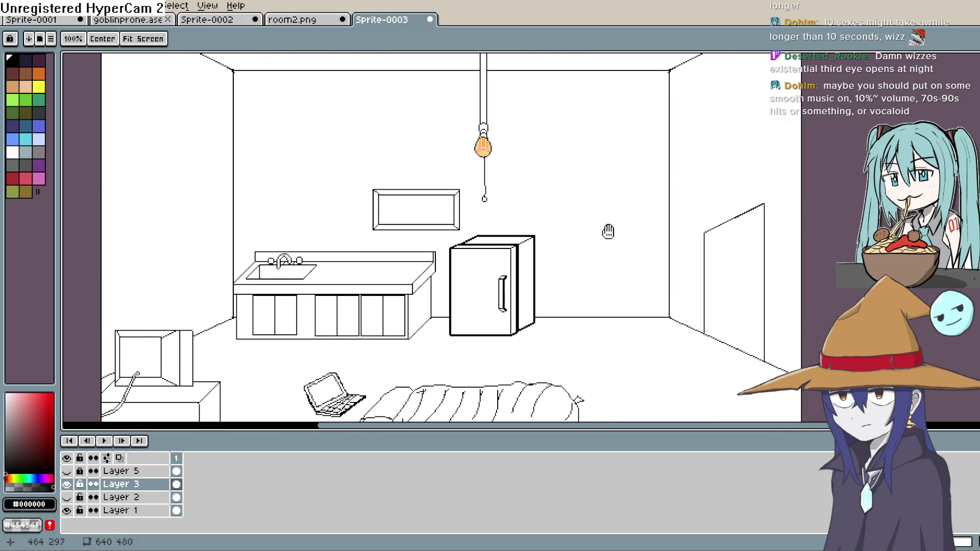
scroll(683, 197, up, 1)
mouse_move(683, 197)
mouse_down()
mouse_move(665, 197)
mouse_move(664, 262)
mouse_up()
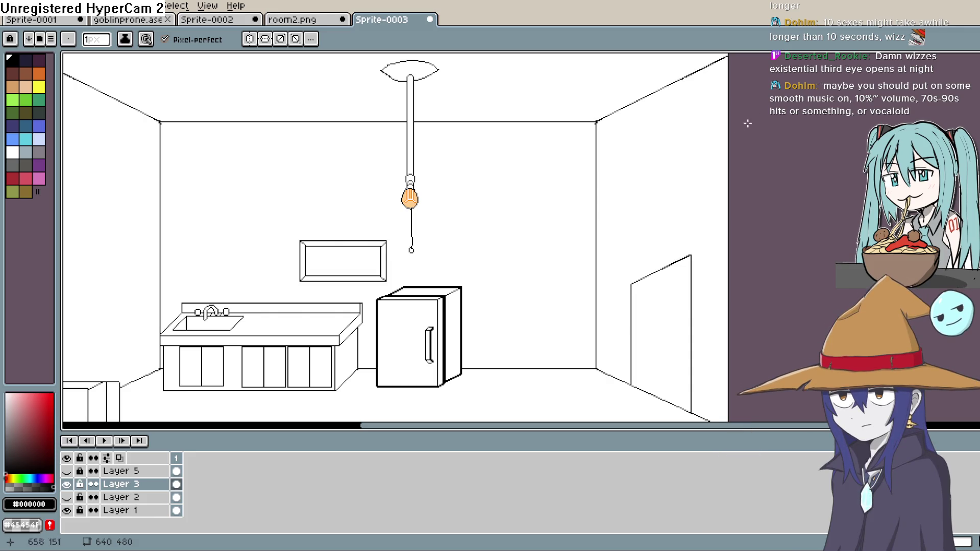
key(l)
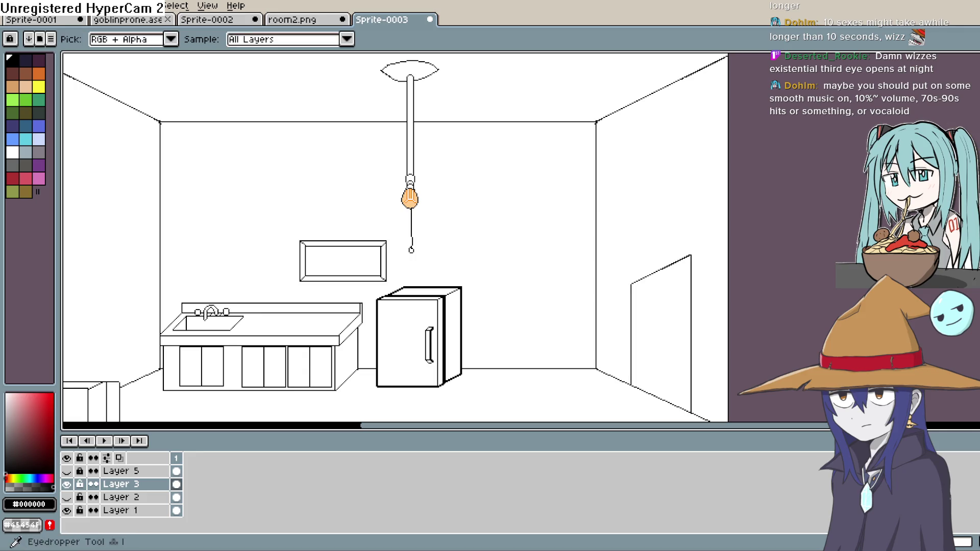
mouse_move(503, 306)
mouse_down()
mouse_move(658, 199)
mouse_move(612, 162)
mouse_move(602, 192)
mouse_up()
key(i)
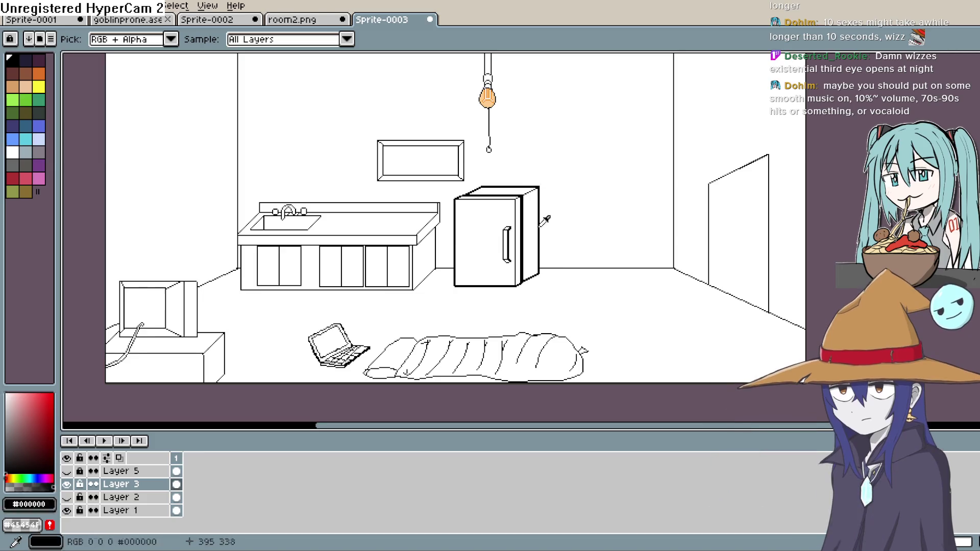
Sample white from the empty canvas and bring the sleeping bag into view.
click(572, 237)
scroll(525, 267, up, 3)
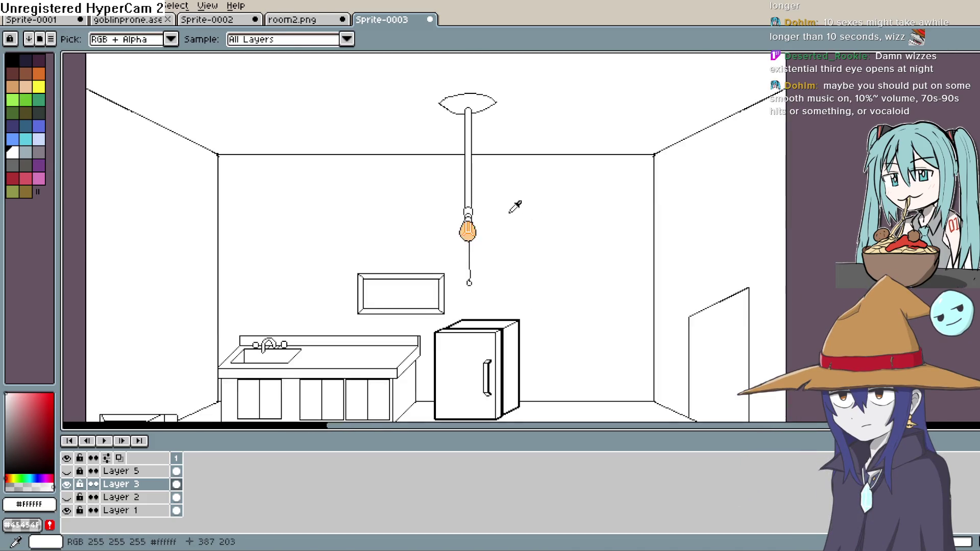
scroll(528, 342, up, 3)
scroll(613, 319, down, 3)
drag(612, 319, 597, 223)
scroll(617, 208, up, 2)
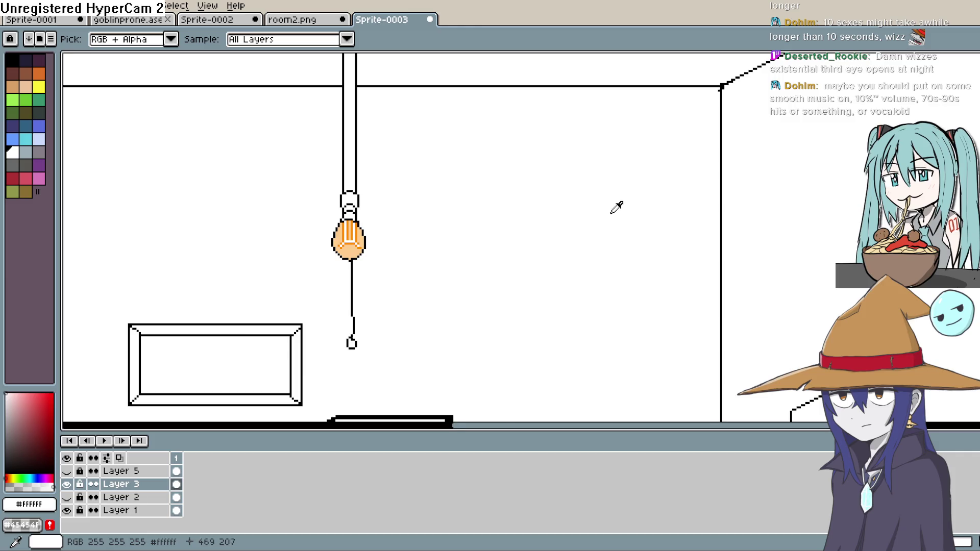
scroll(617, 228, down, 3)
scroll(607, 243, down, 1)
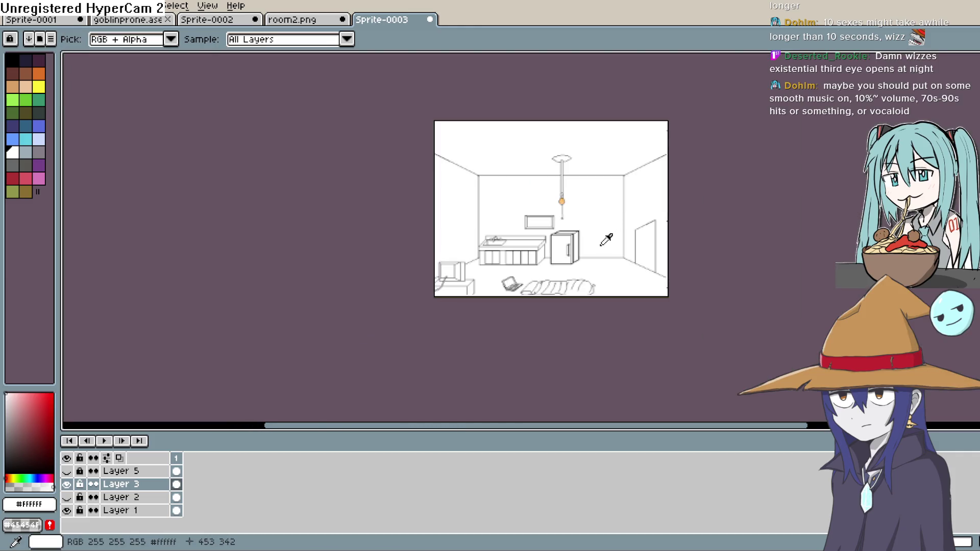
scroll(607, 248, up, 2)
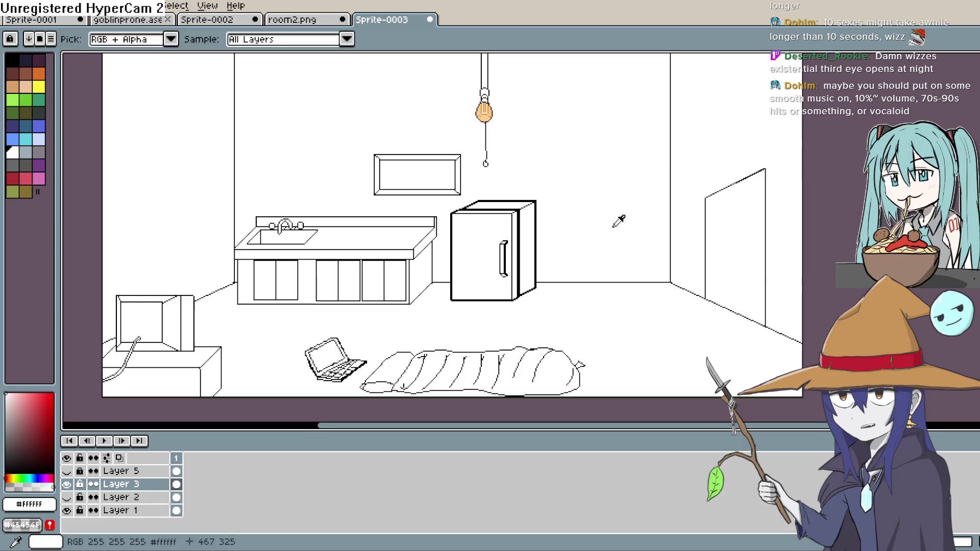
mouse_move(619, 219)
mouse_down()
mouse_move(651, 213)
mouse_move(658, 180)
mouse_up()
scroll(621, 258, up, 1)
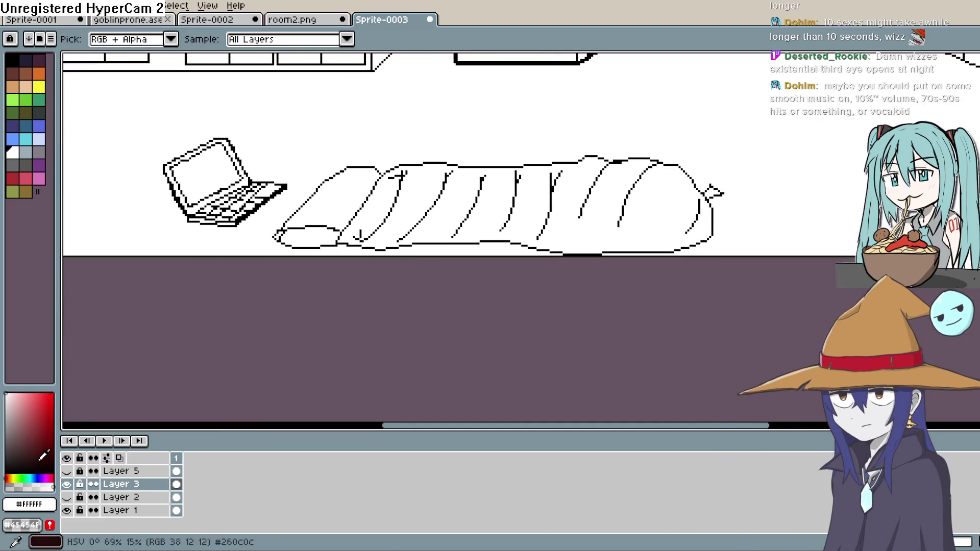
Fill the sleeping bag with a muted green, then refill it a lighter green.
click(21, 478)
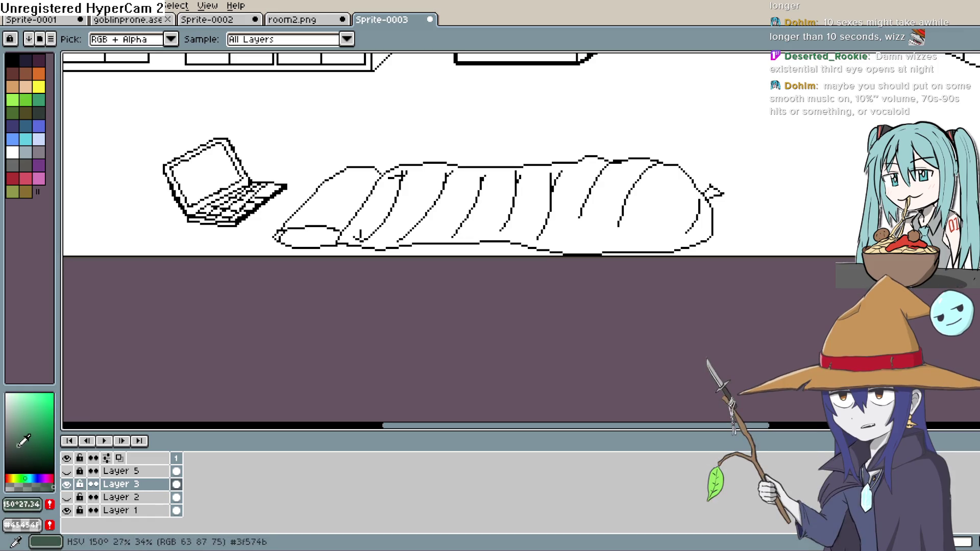
click(27, 459)
click(19, 446)
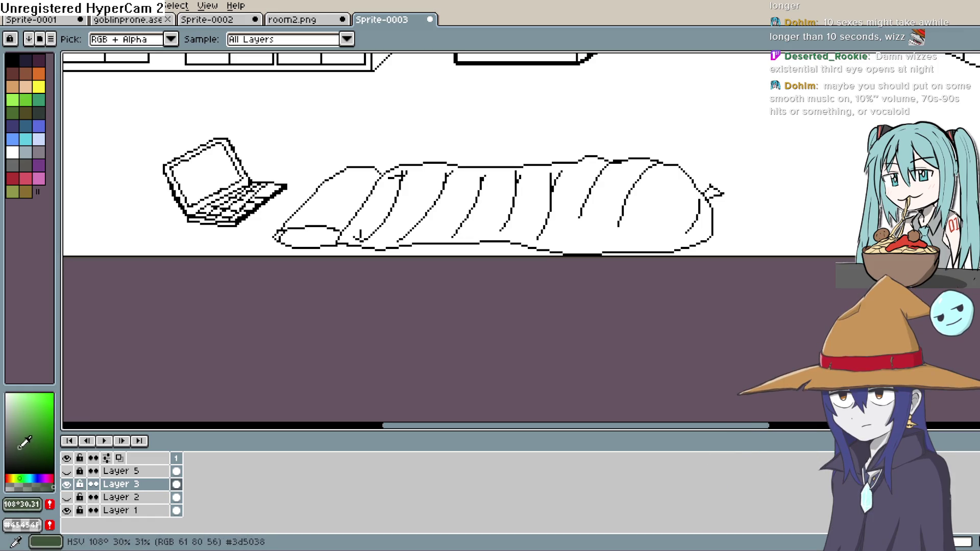
key(g)
click(576, 226)
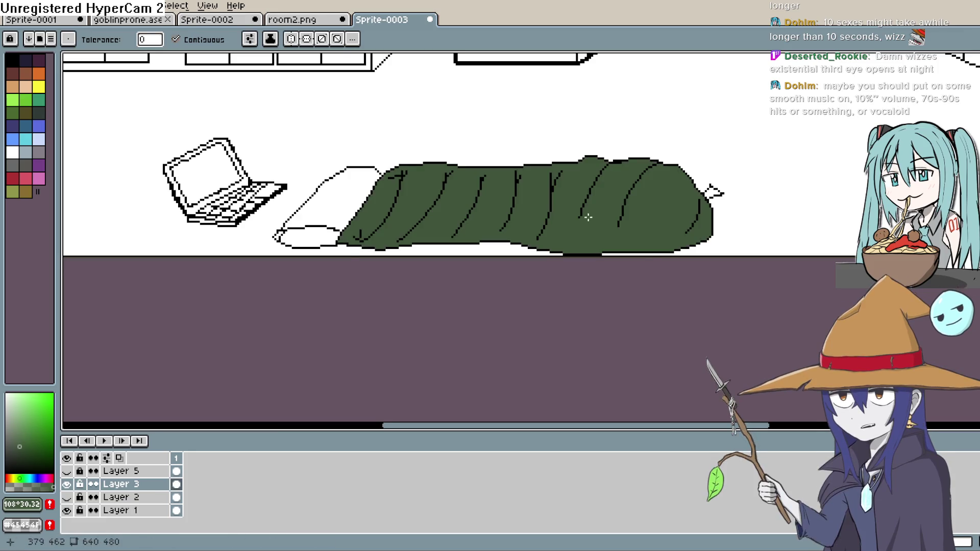
click(15, 439)
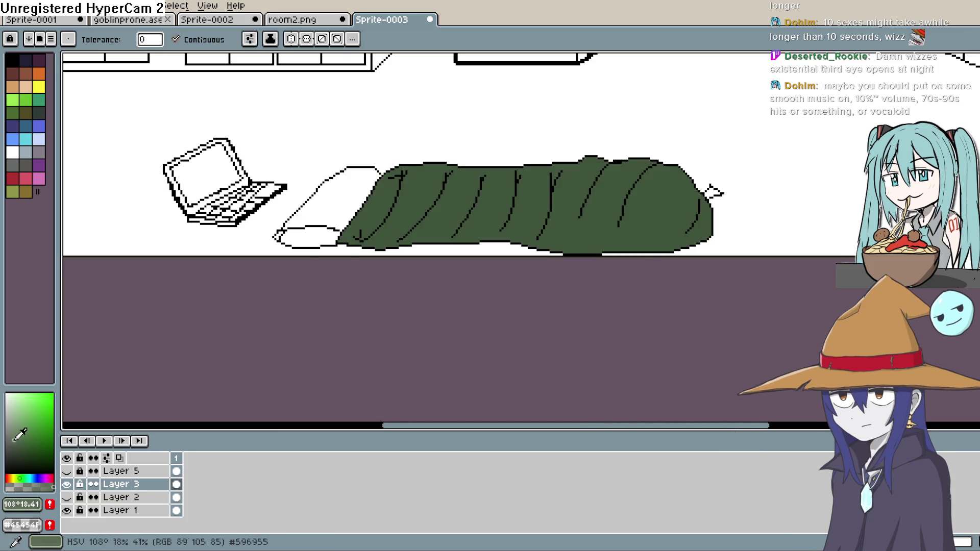
click(443, 222)
Pick a darker green for shading and switch to the Pencil.
click(23, 446)
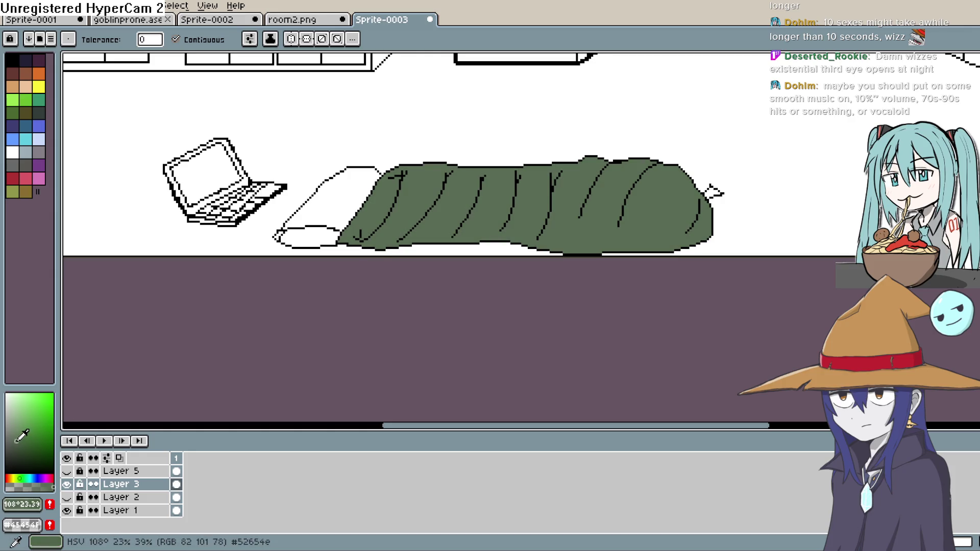
key(b)
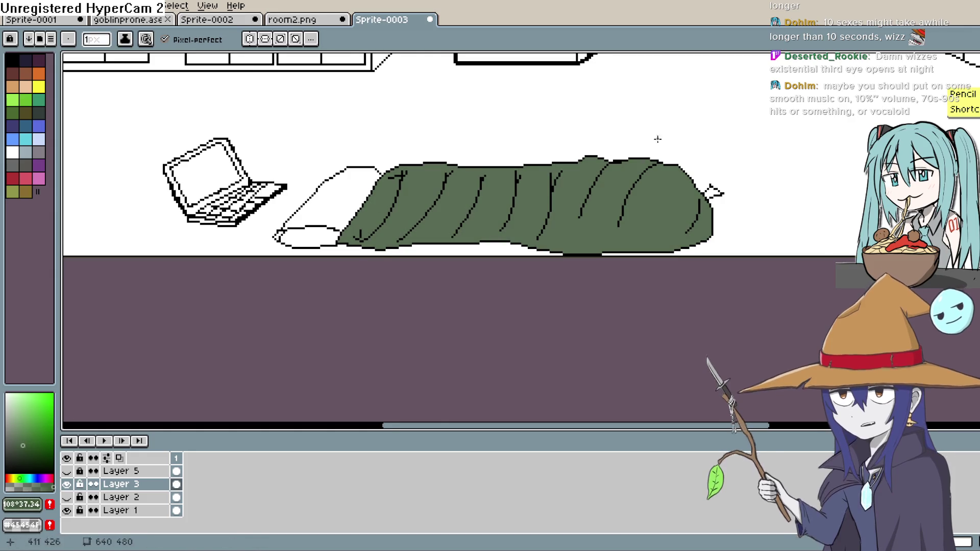
scroll(490, 104, up, 3)
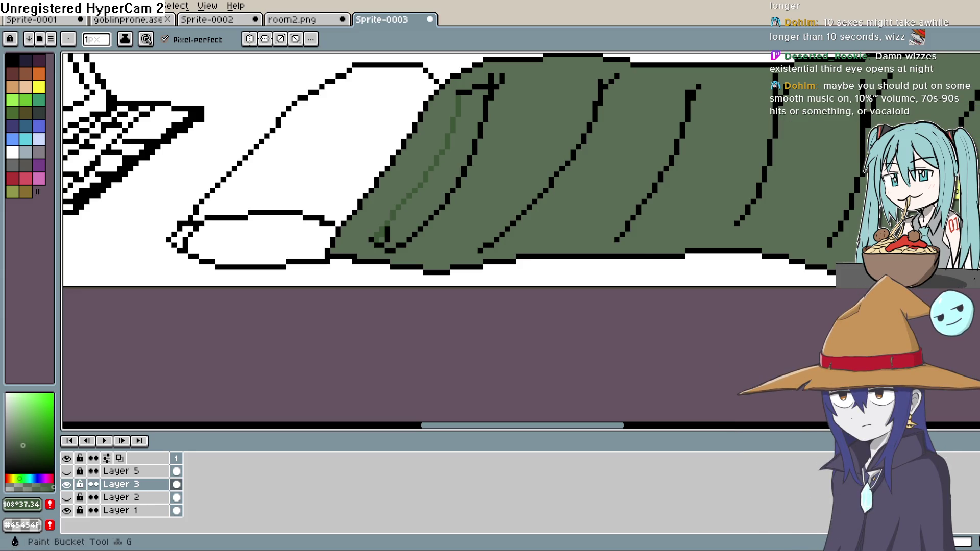
Fill the left fold strip darker green and pan toward the pillow and laptop.
click(973, 172)
click(439, 185)
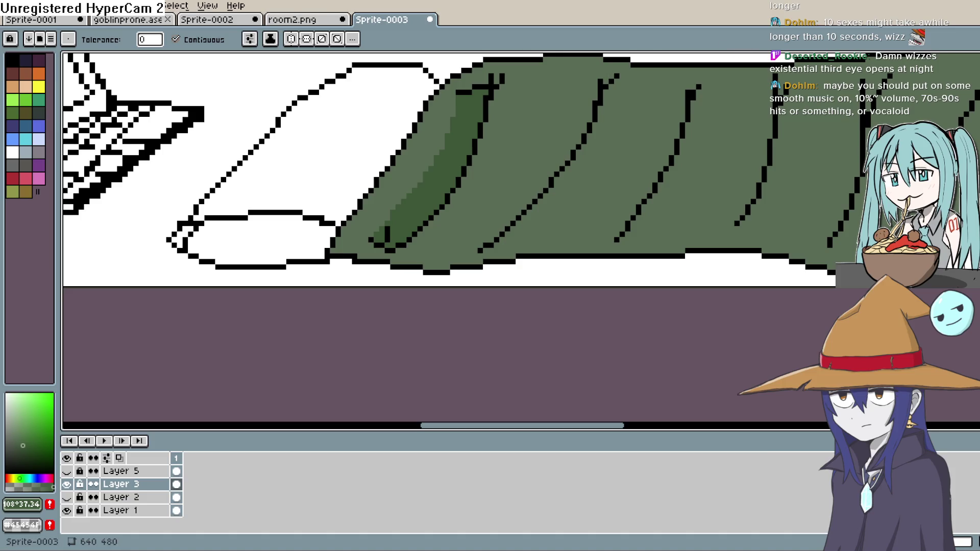
key(h)
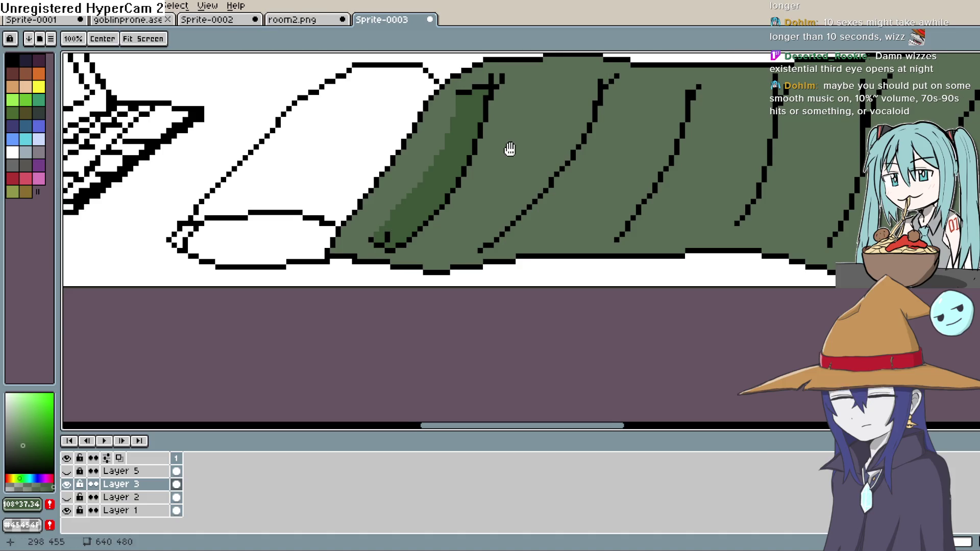
key(e)
scroll(516, 179, down, 3)
scroll(516, 180, up, 2)
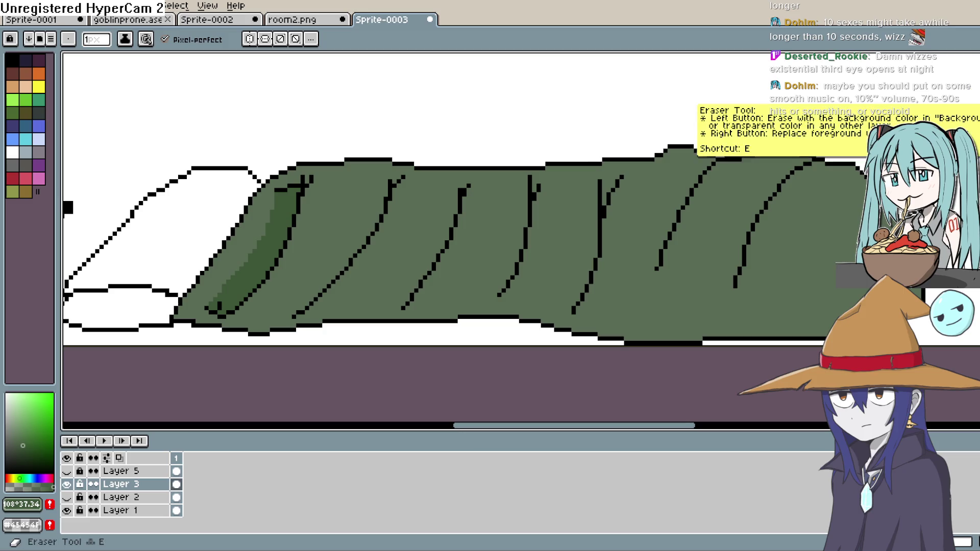
key(h)
drag(310, 260, 530, 153)
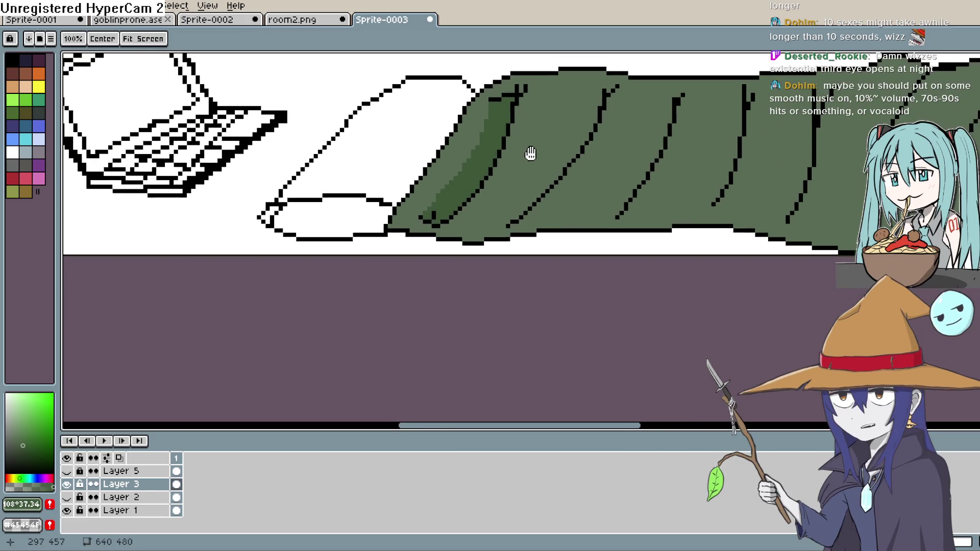
key(e)
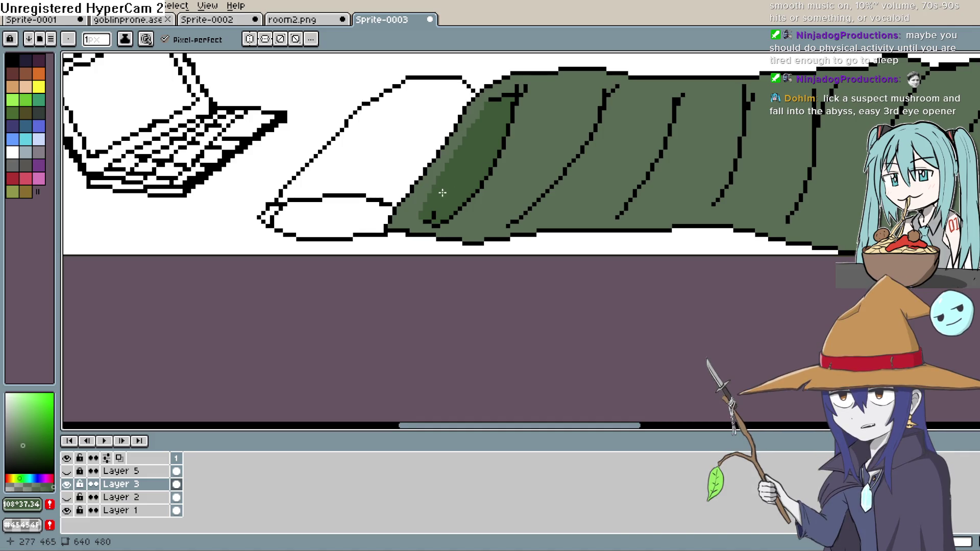
Draw darker green shade lines beside each fold and along the bag's bottom.
scroll(565, 173, down, 3)
scroll(667, 157, down, 1)
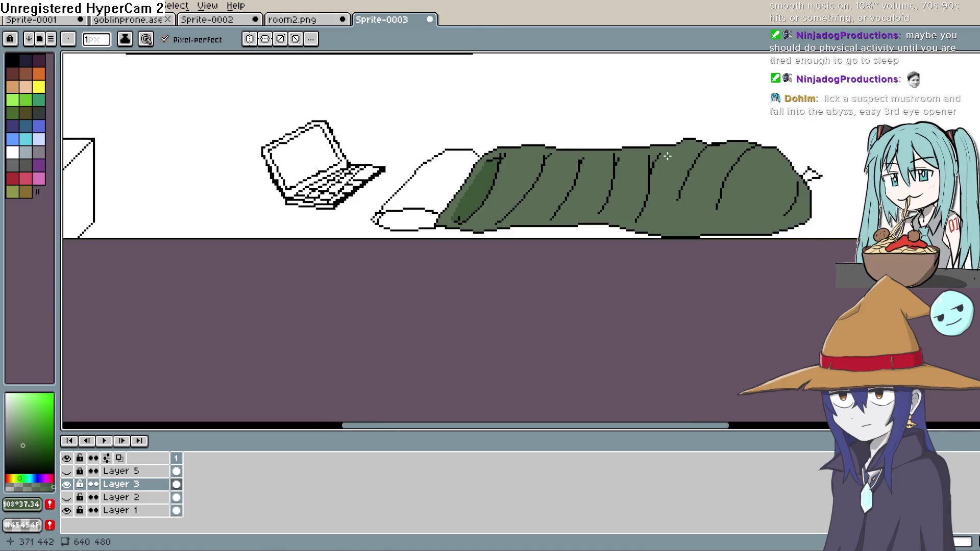
scroll(634, 174, up, 2)
mouse_move(469, 144)
mouse_down()
mouse_move(425, 260)
mouse_move(452, 274)
mouse_up()
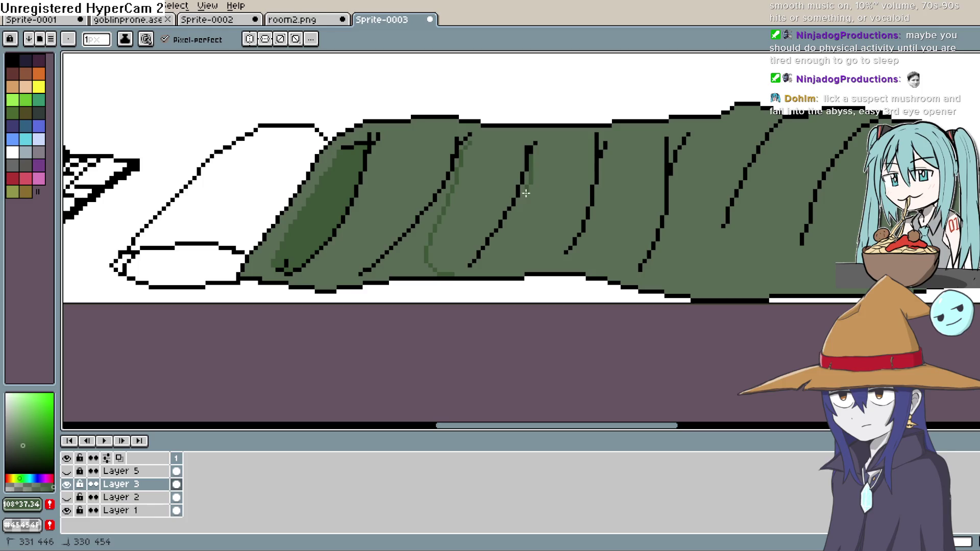
drag(512, 261, 559, 258)
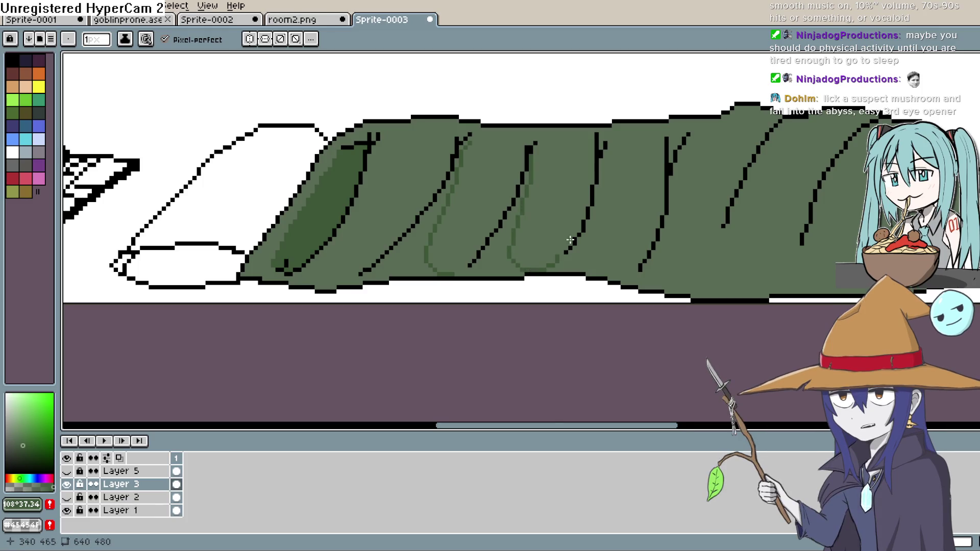
drag(595, 185, 595, 207)
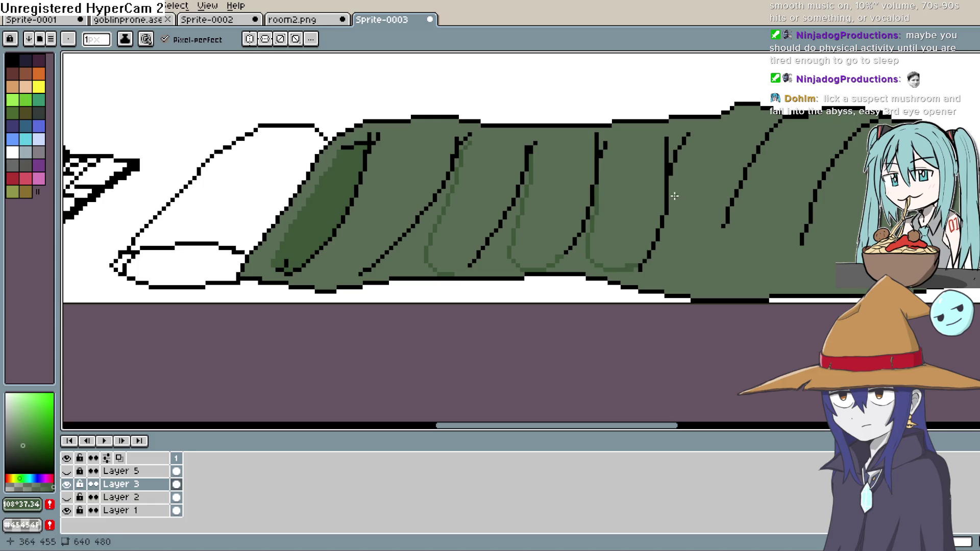
drag(670, 174, 664, 257)
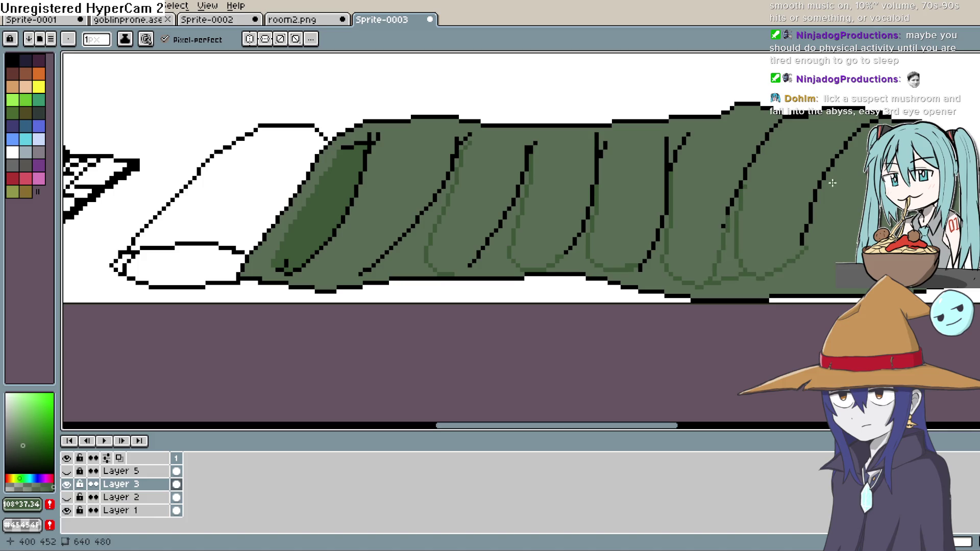
mouse_move(833, 183)
mouse_down()
mouse_move(828, 246)
mouse_move(837, 261)
mouse_up()
drag(343, 274, 268, 264)
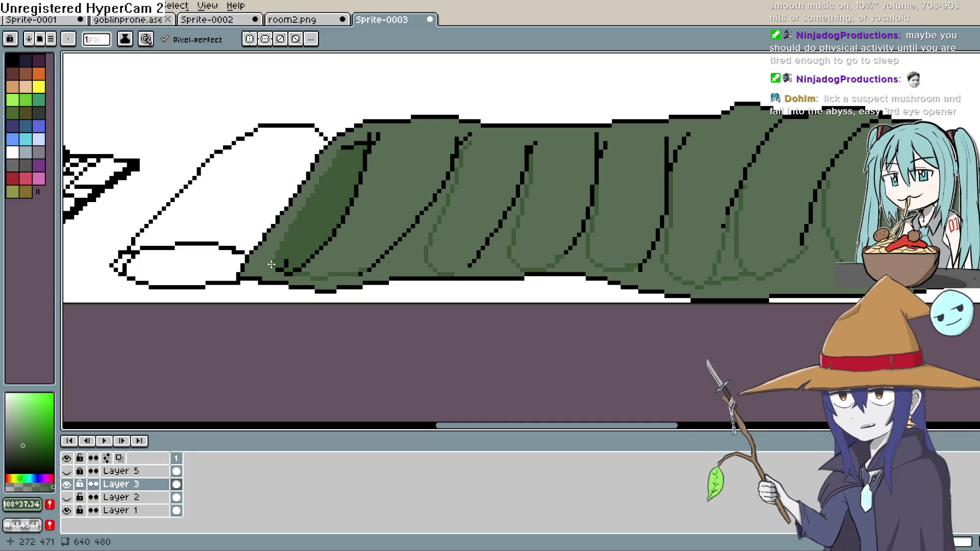
Fill the outlined fold strips darker green, undoing one oversized fill.
key(g)
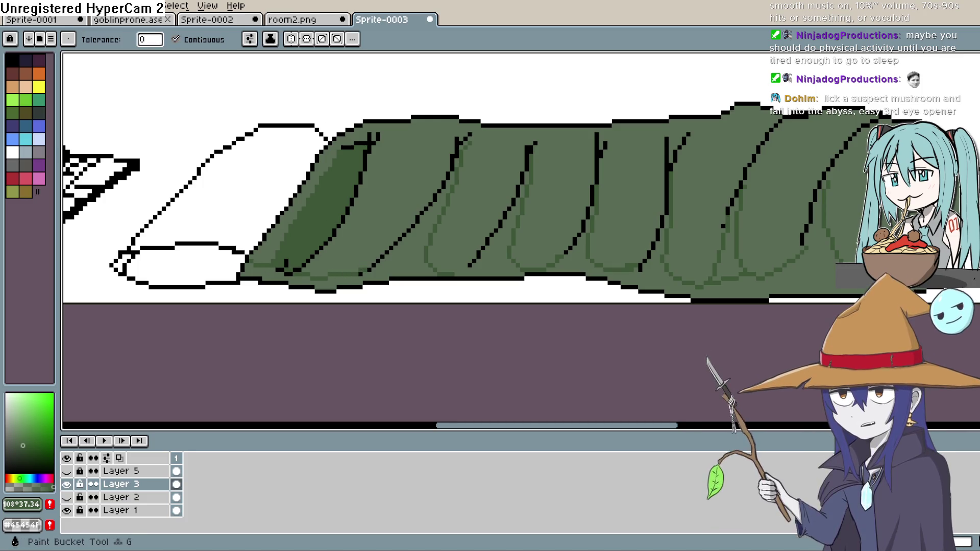
click(867, 224)
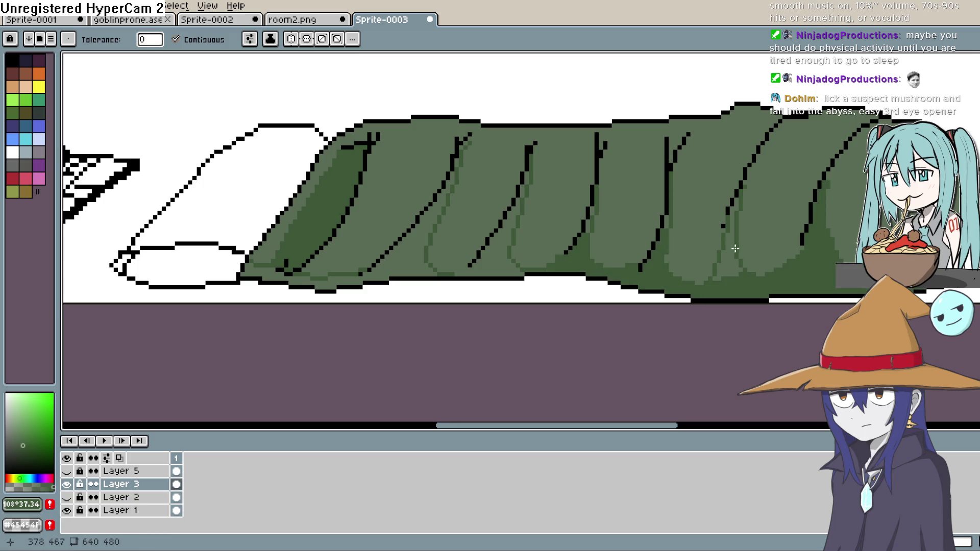
click(734, 217)
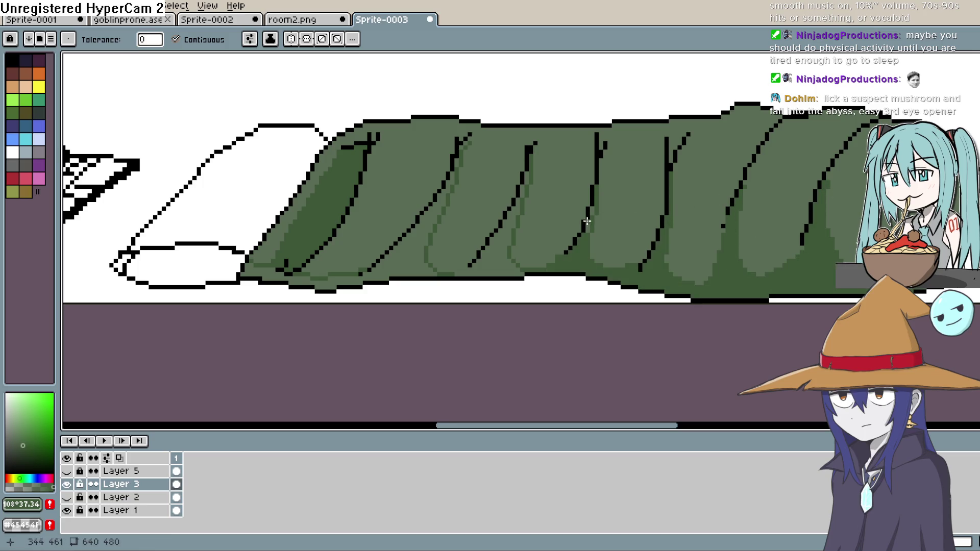
click(485, 259)
key(ctrl+z)
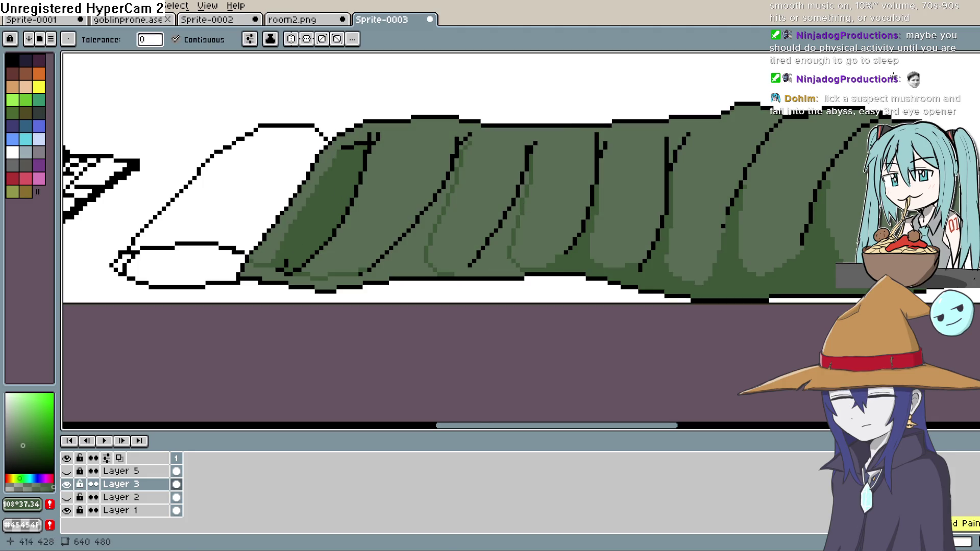
key(b)
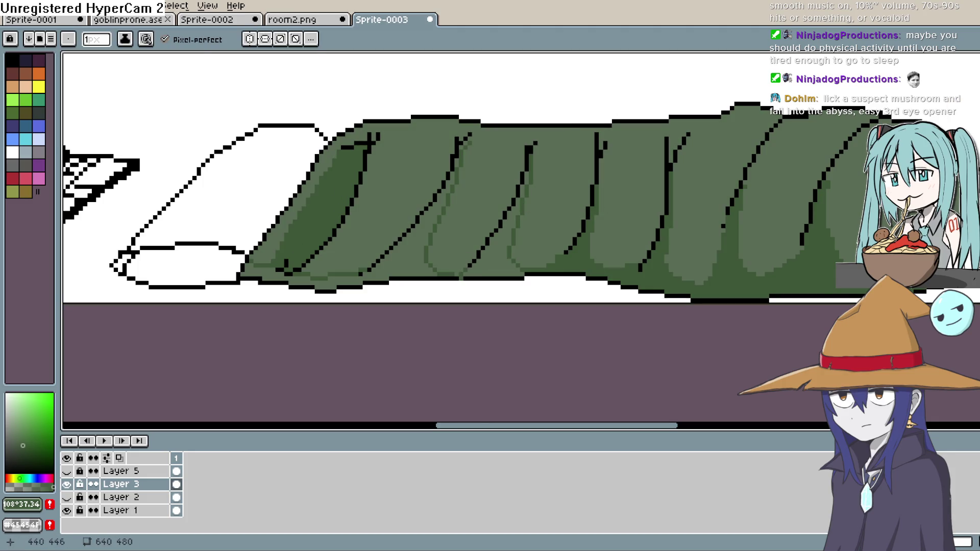
key(g)
click(490, 255)
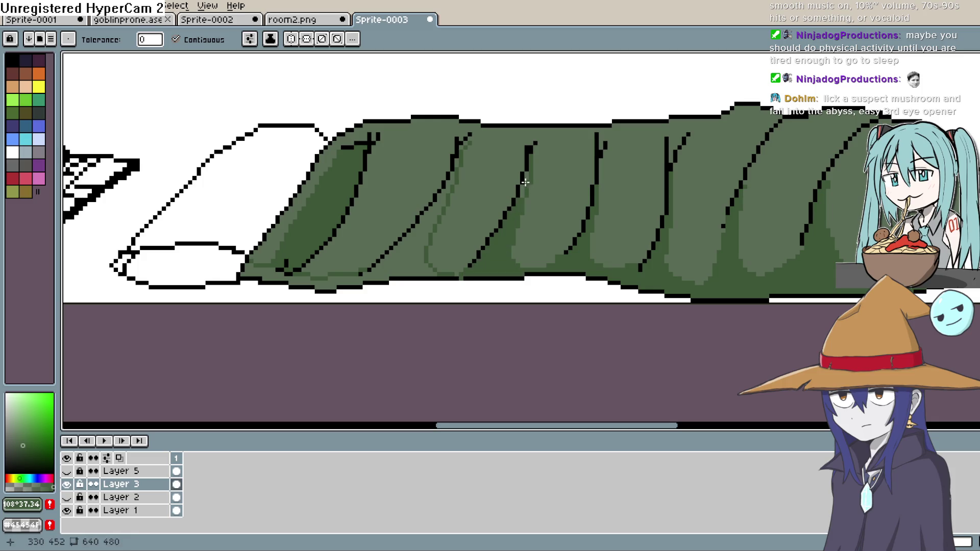
click(402, 269)
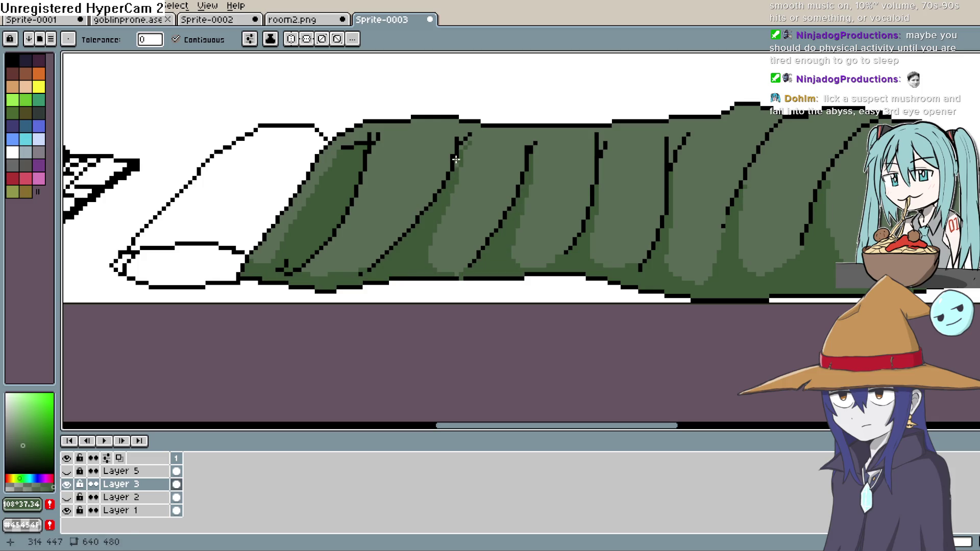
scroll(493, 134, down, 3)
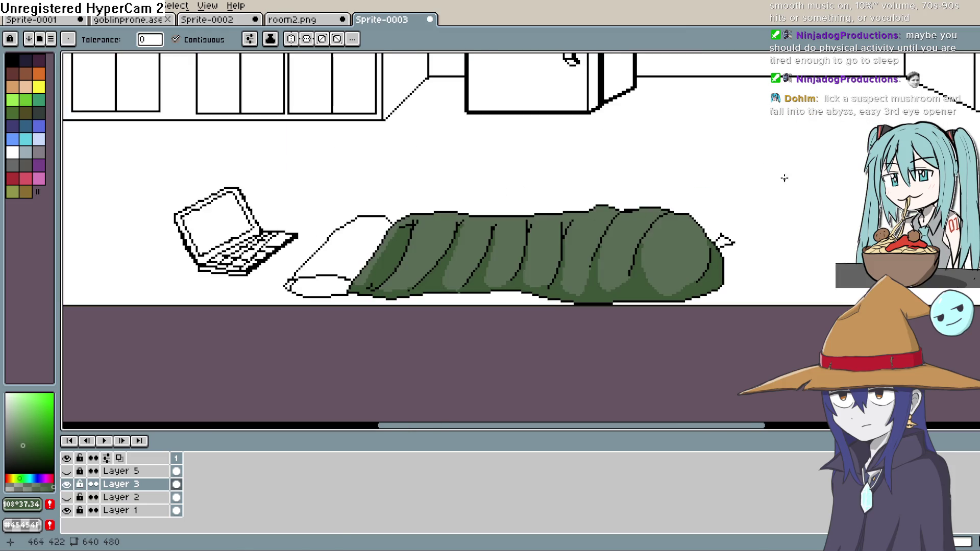
scroll(783, 175, up, 1)
key(h)
mouse_move(710, 182)
mouse_down()
mouse_move(693, 193)
mouse_move(744, 171)
mouse_move(719, 201)
mouse_up()
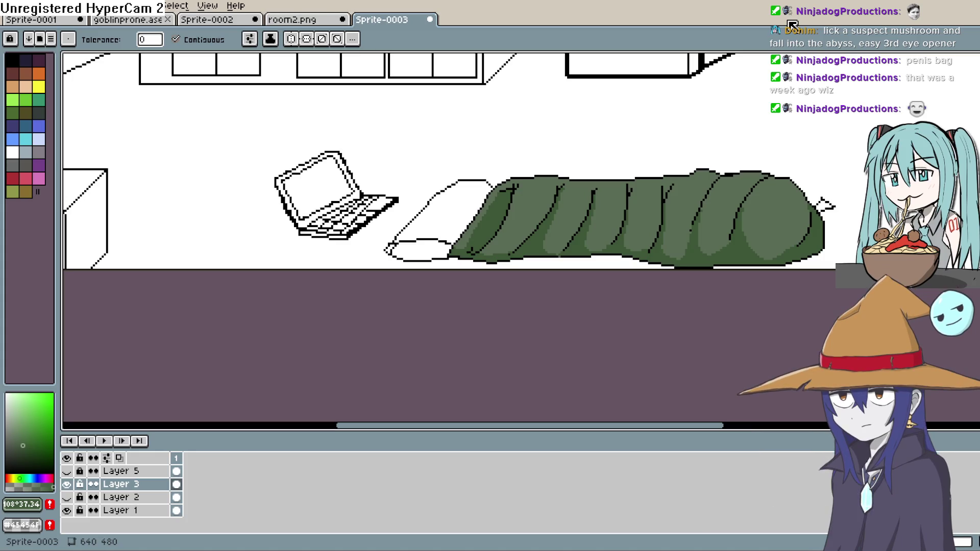
key(b)
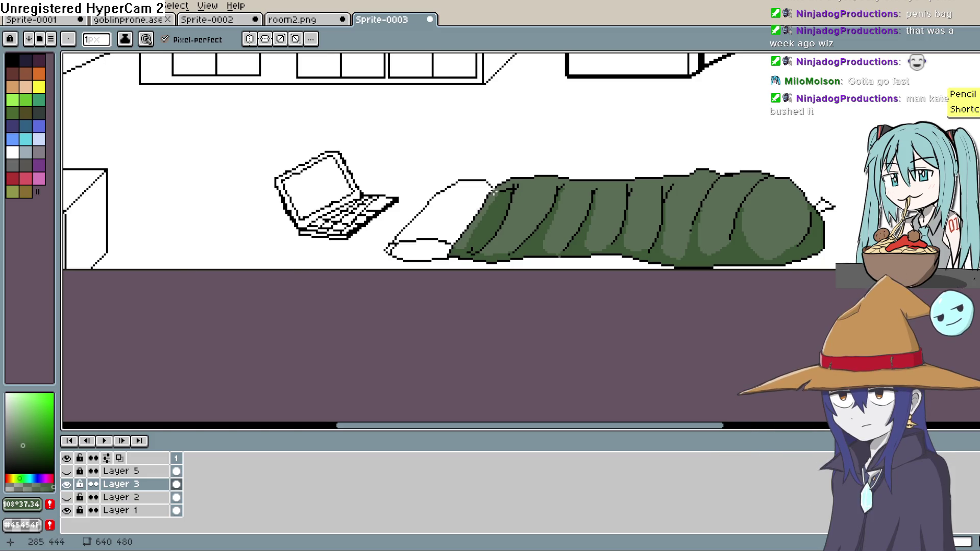
Sample the bag's green, pick a darker shade and dot pixels at a fold top.
scroll(494, 192, up, 4)
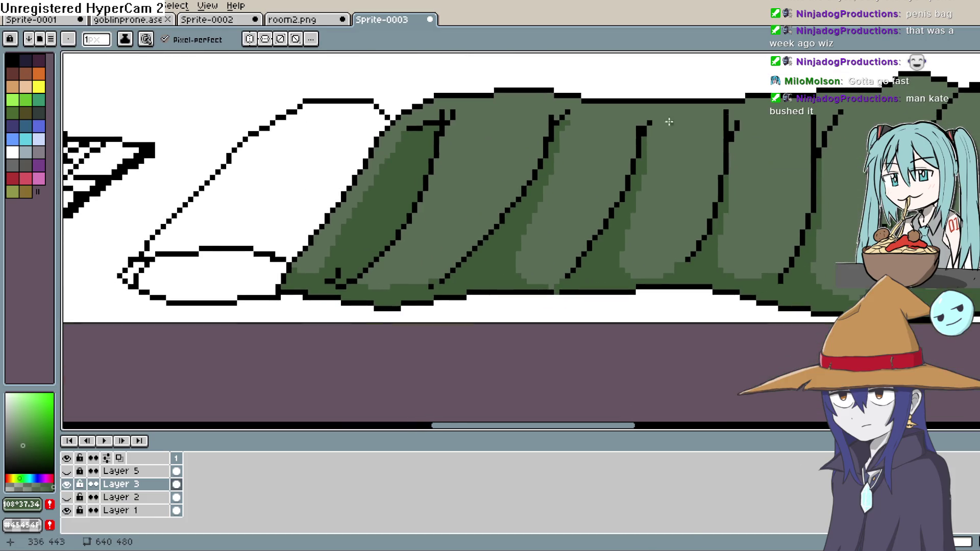
key(i)
click(578, 192)
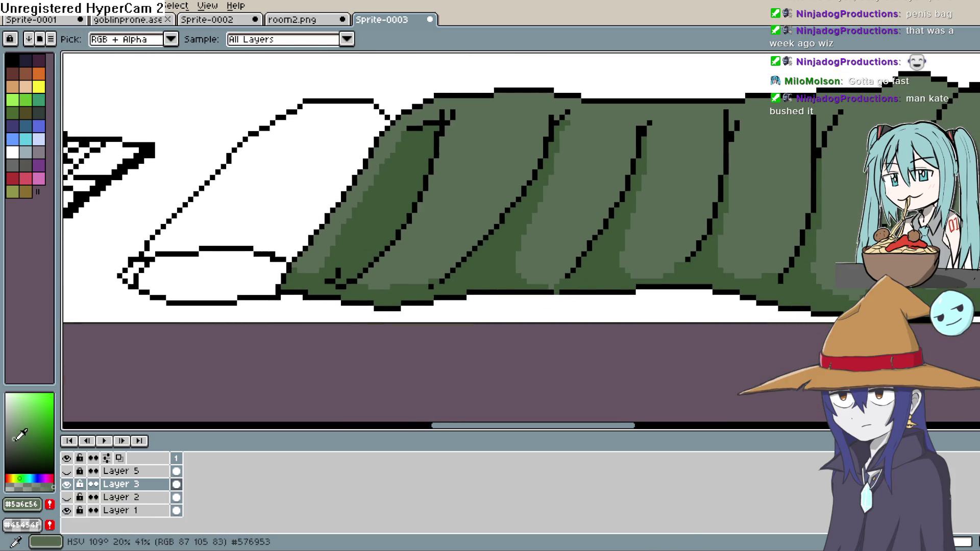
click(22, 456)
key(b)
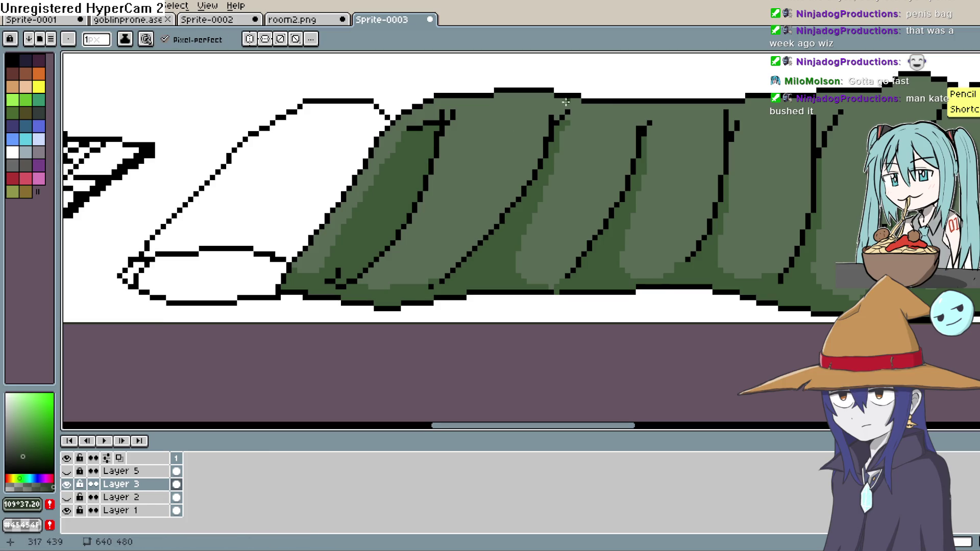
drag(567, 111, 551, 117)
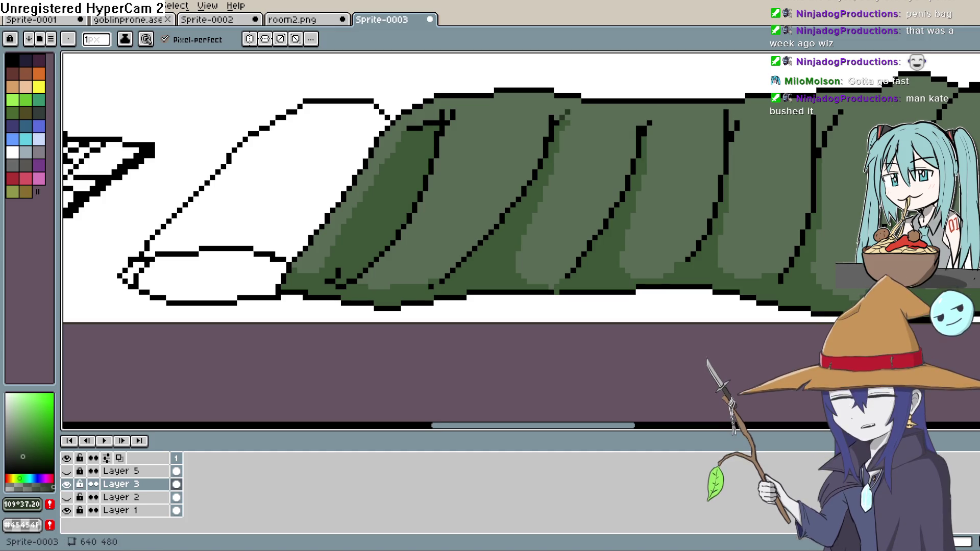
Paint Bucket the upper black fold-line pixels dark green.
key(g)
scroll(605, 117, up, 1)
click(530, 116)
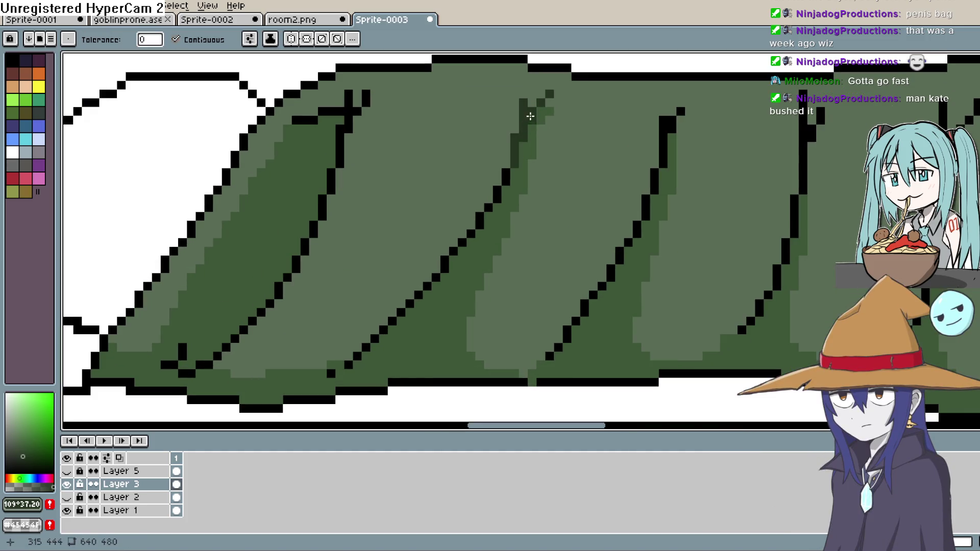
click(507, 177)
click(497, 194)
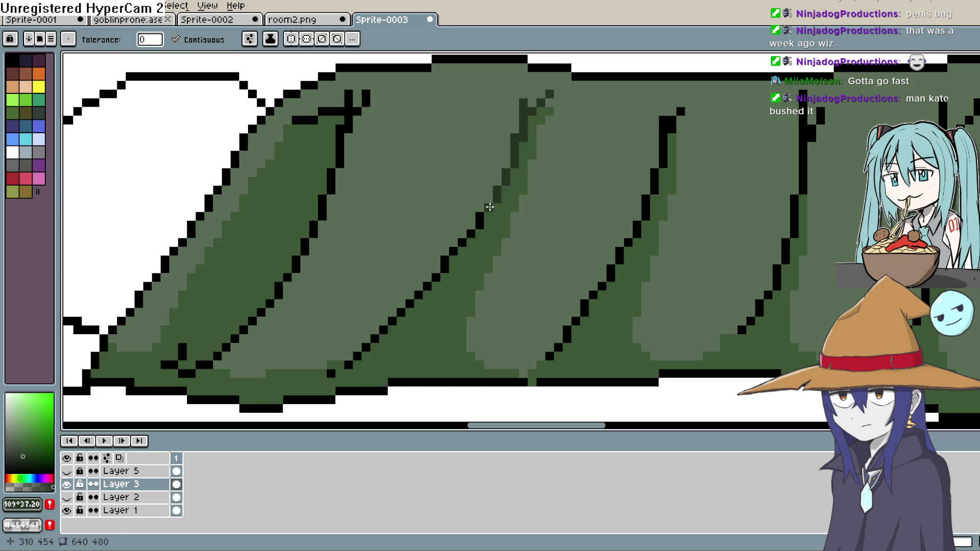
click(479, 221)
click(470, 234)
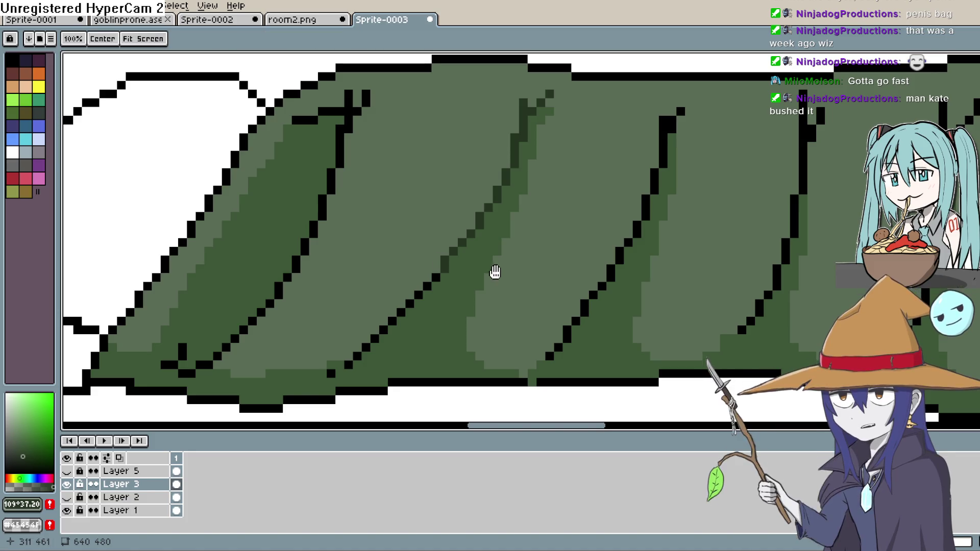
Recolour the first fold line on the bag's left side dark green.
scroll(494, 269, down, 2)
scroll(495, 269, left, 2)
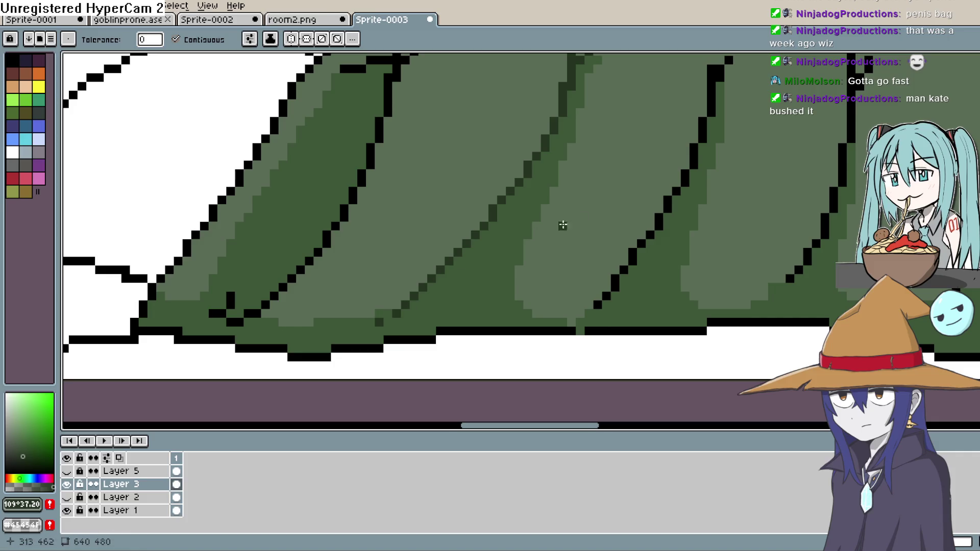
scroll(592, 255, down, 2)
scroll(521, 182, up, 2)
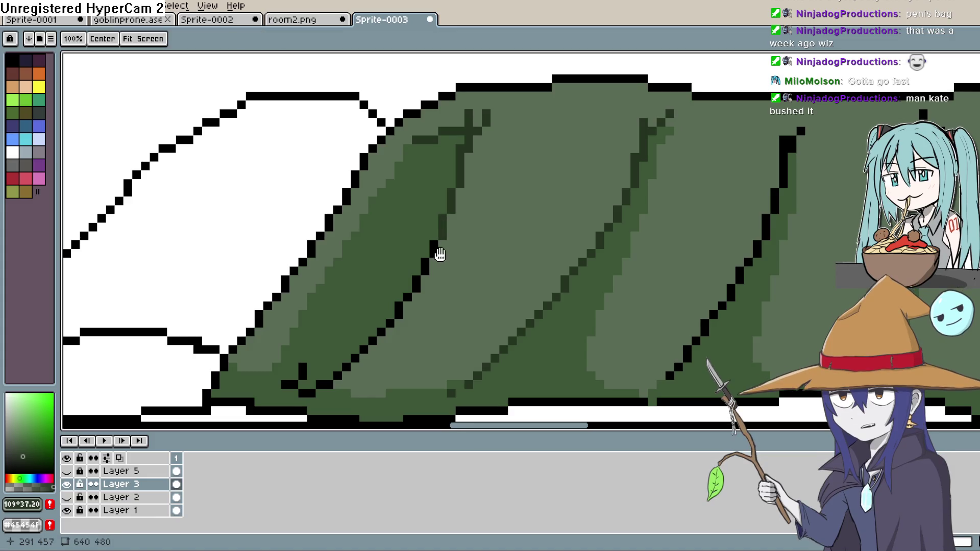
drag(424, 270, 498, 174)
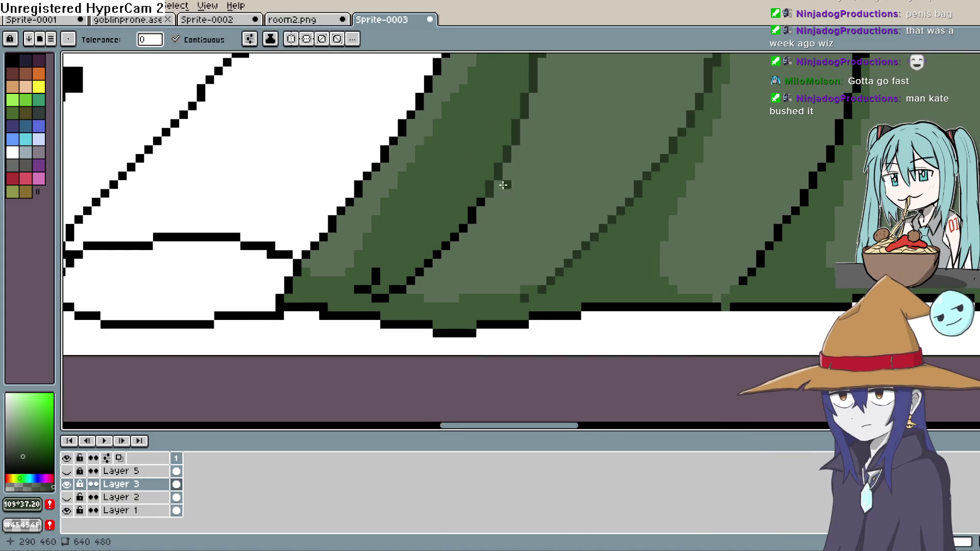
scroll(576, 203, down, 2)
scroll(647, 228, up, 3)
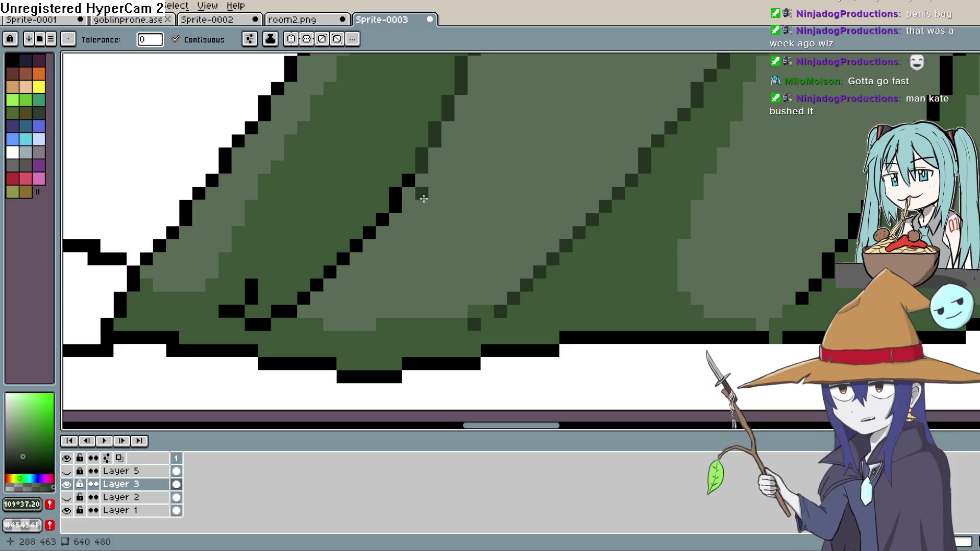
click(395, 207)
click(383, 219)
click(370, 234)
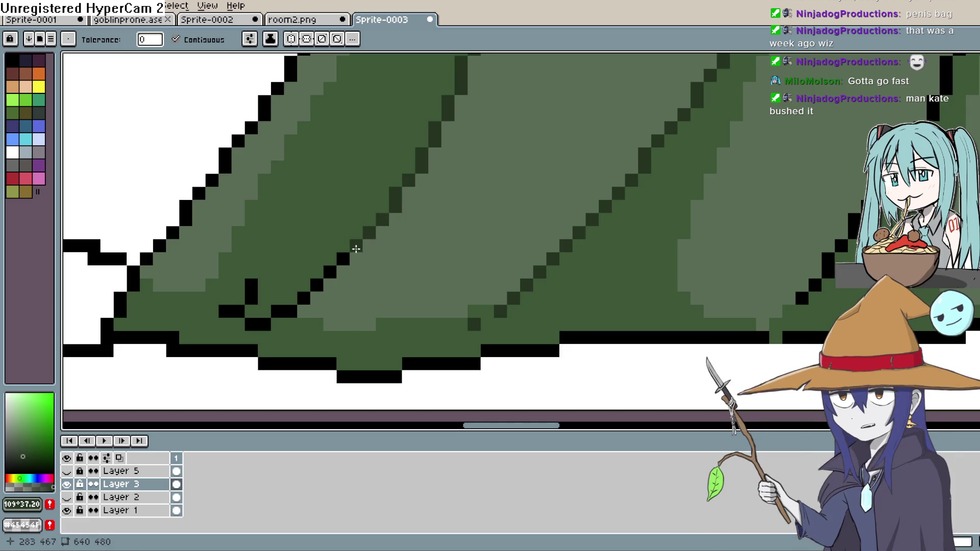
Recolour the next diagonal fold line and leftover black outline pixels dark green.
click(344, 259)
click(329, 272)
click(317, 285)
click(303, 298)
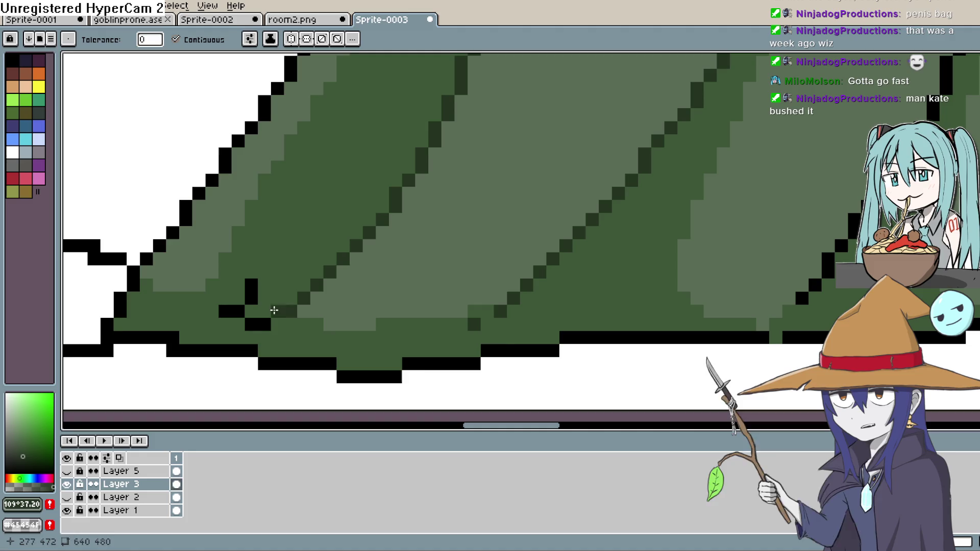
drag(265, 324, 252, 324)
click(252, 298)
click(252, 292)
click(225, 311)
scroll(437, 201, down, 8)
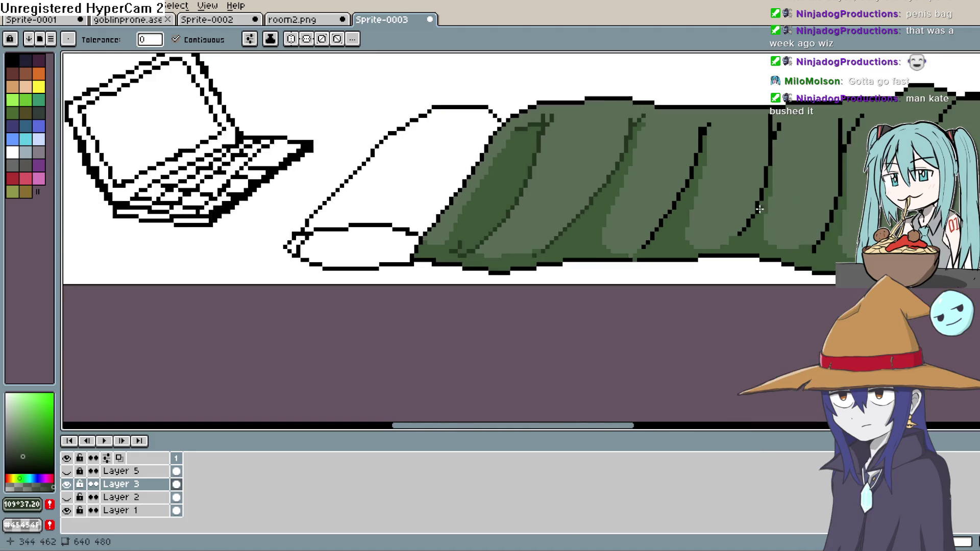
key(space)
drag(825, 210, 640, 215)
scroll(640, 214, up, 3)
scroll(640, 215, up, 1)
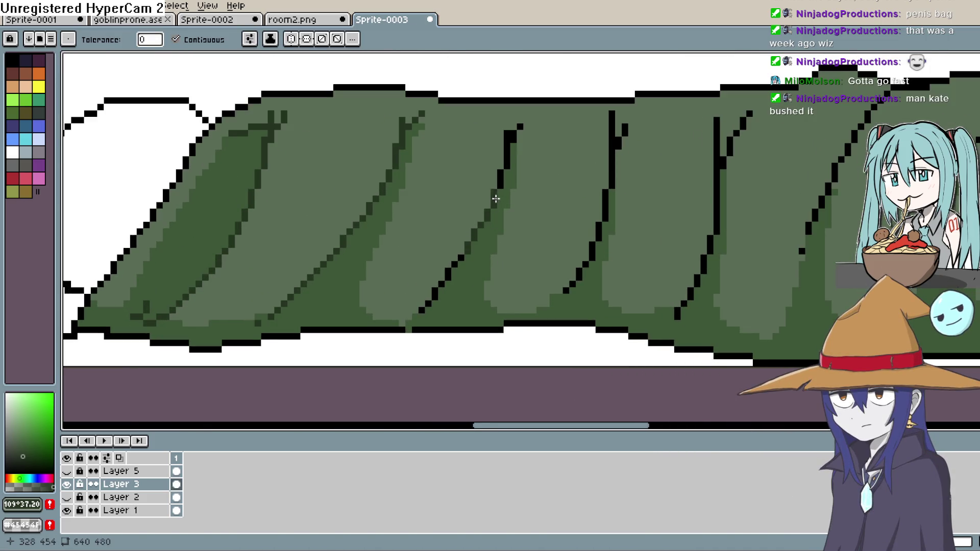
Recolour the middle vertical and lower diagonal fold strokes dark green.
click(507, 158)
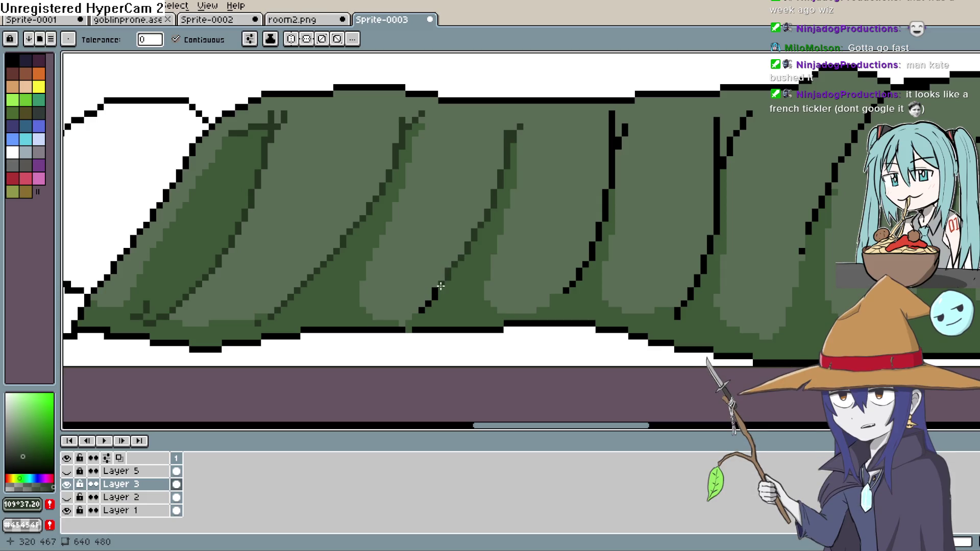
click(436, 290)
click(612, 170)
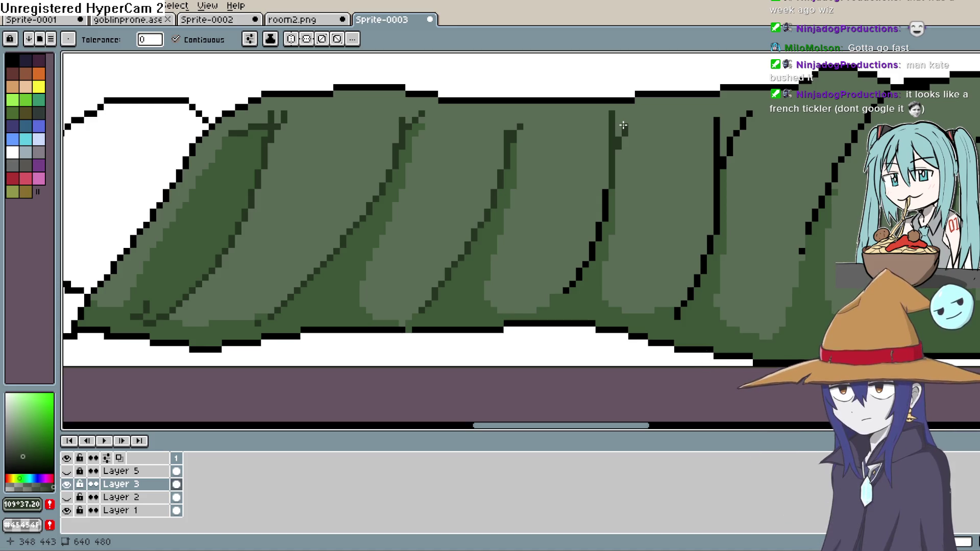
scroll(621, 195, up, 1)
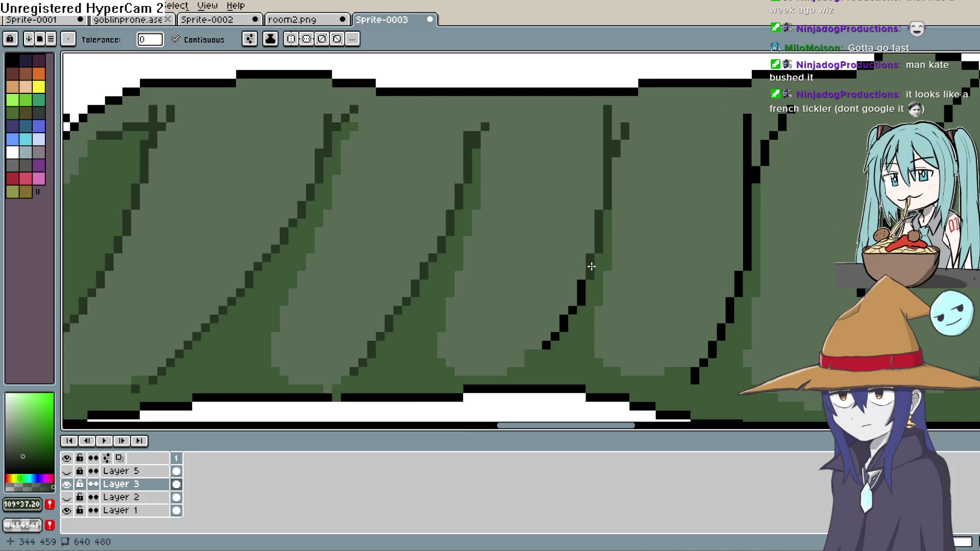
drag(574, 309, 547, 346)
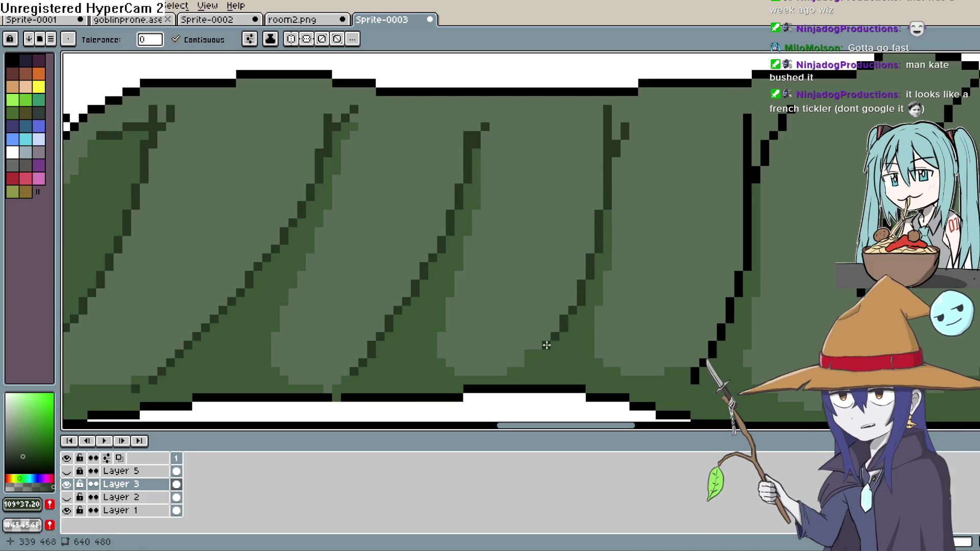
scroll(659, 224, right, 3)
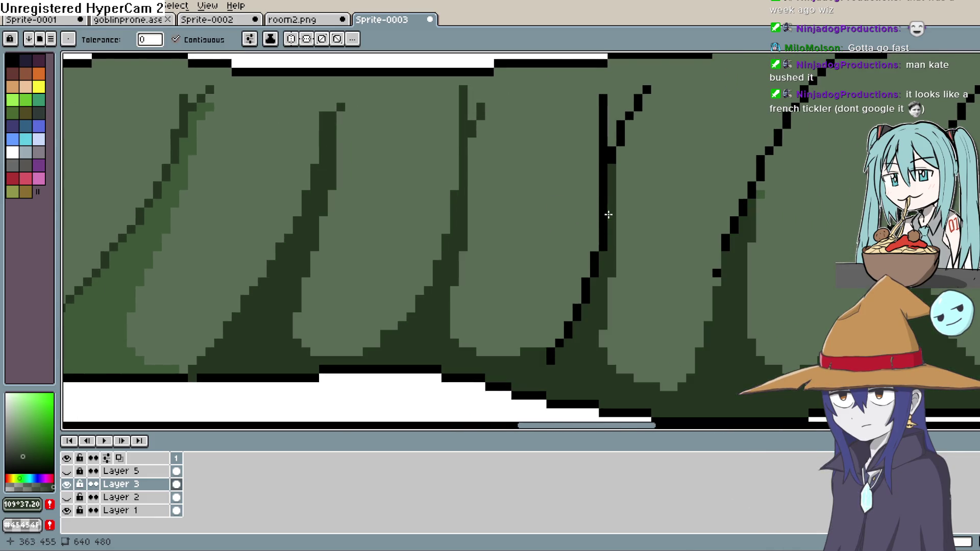
click(614, 171)
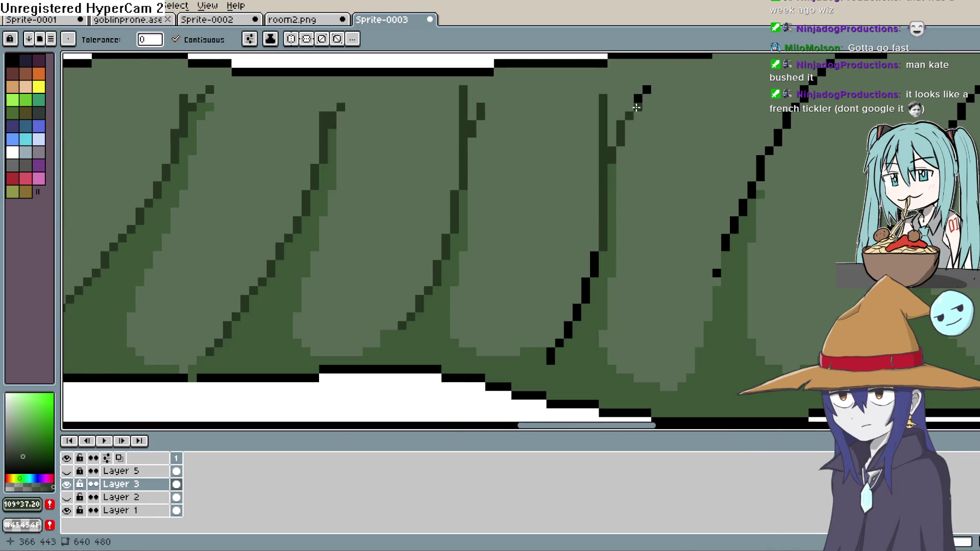
drag(587, 287, 566, 323)
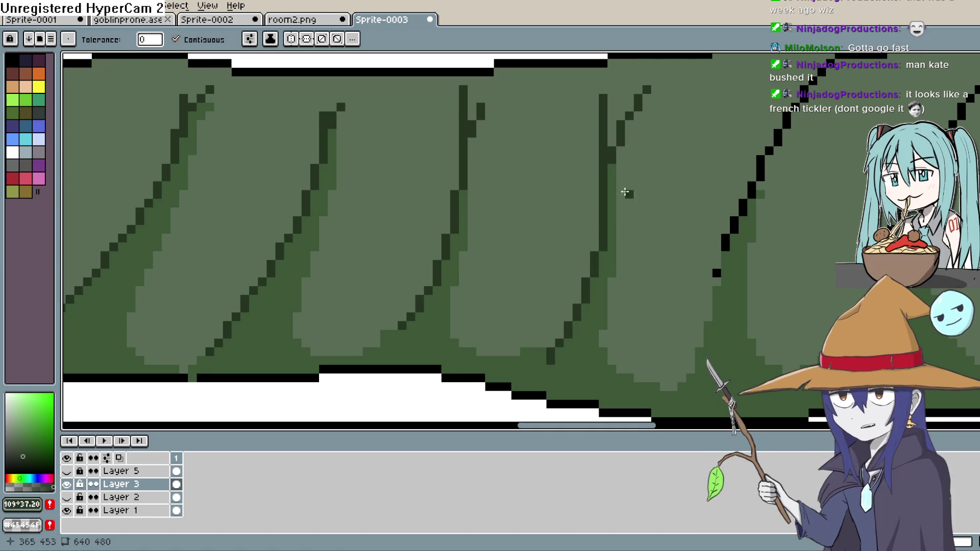
key(space)
mouse_move(643, 183)
mouse_down()
mouse_move(610, 241)
mouse_move(588, 252)
mouse_up()
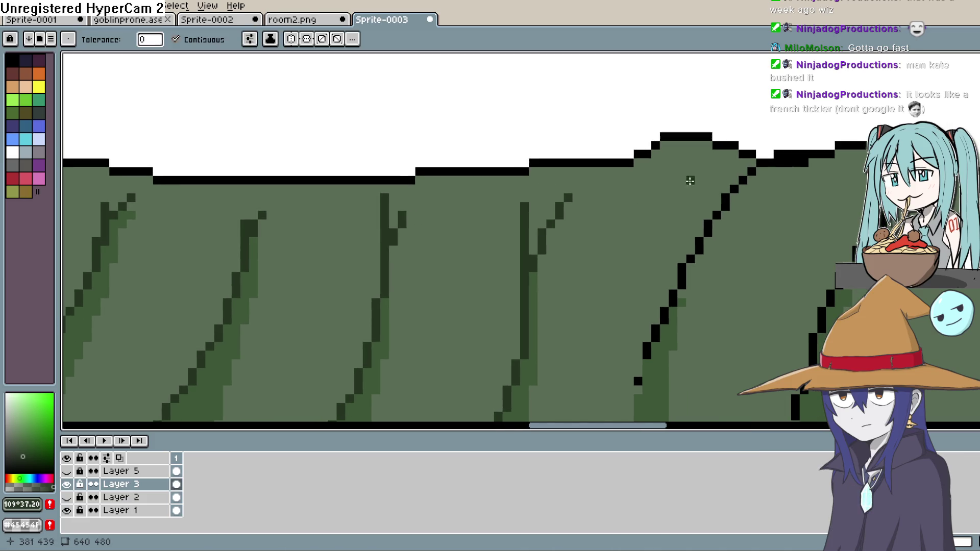
Recolour black pixels along the bag's diagonal fold and upper ridge to dark green.
key(space)
mouse_move(691, 179)
mouse_down()
mouse_move(775, 155)
mouse_move(759, 175)
mouse_up()
key(b)
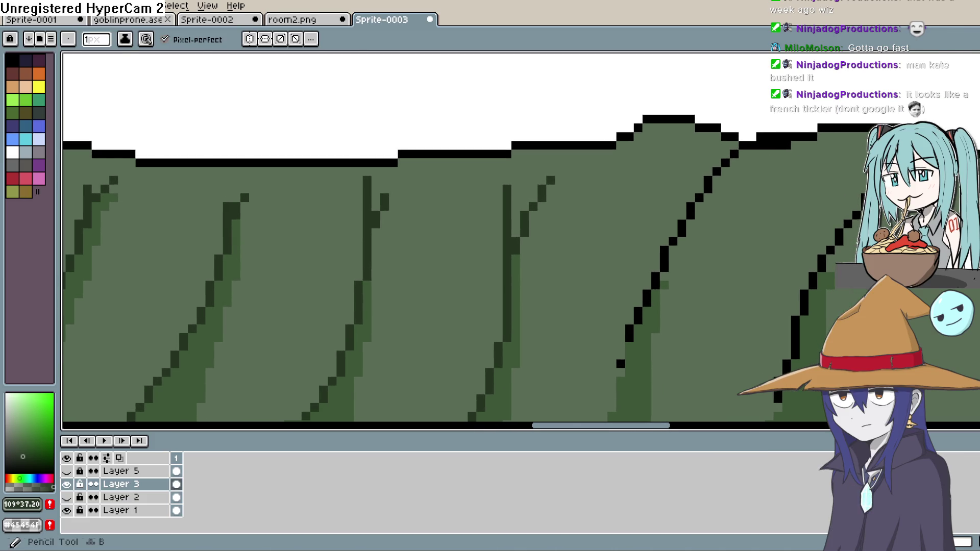
click(733, 153)
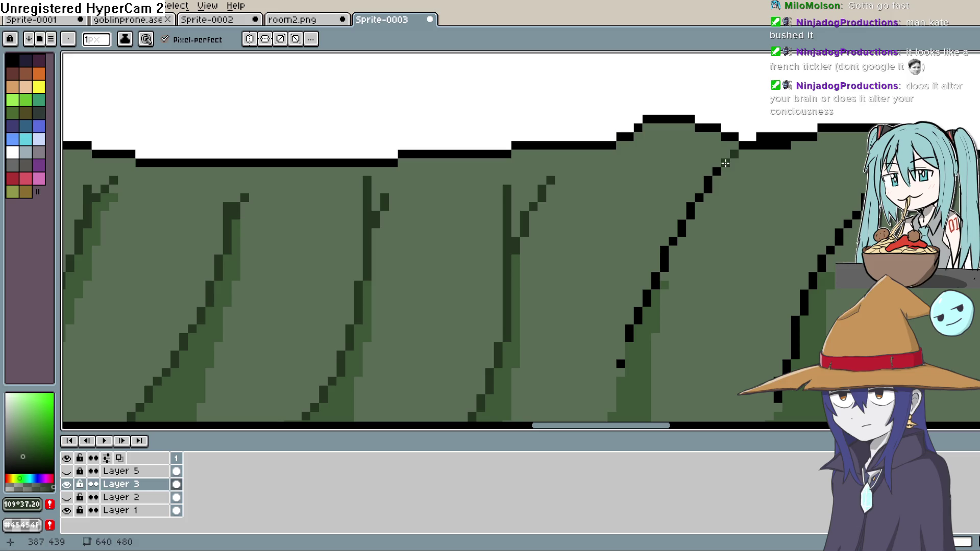
click(707, 184)
click(701, 197)
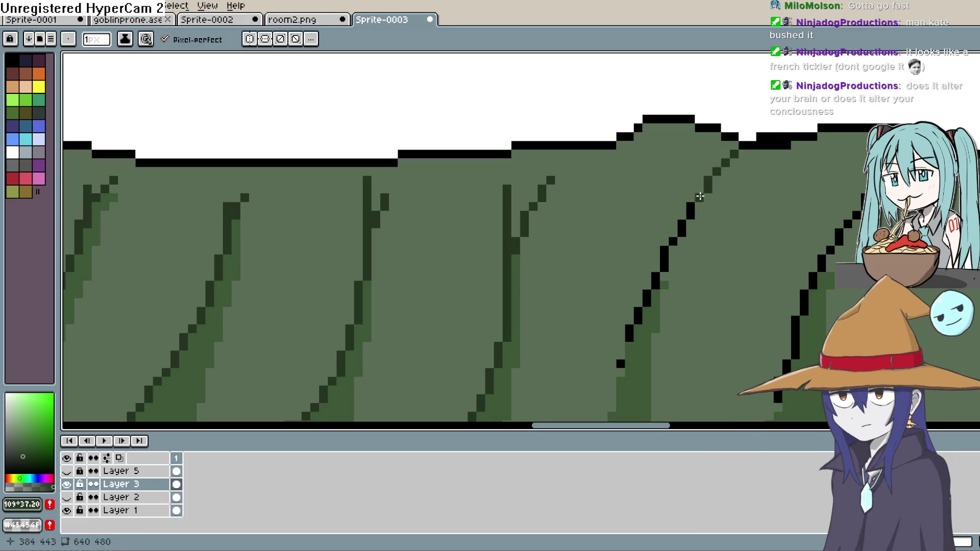
click(690, 207)
click(689, 146)
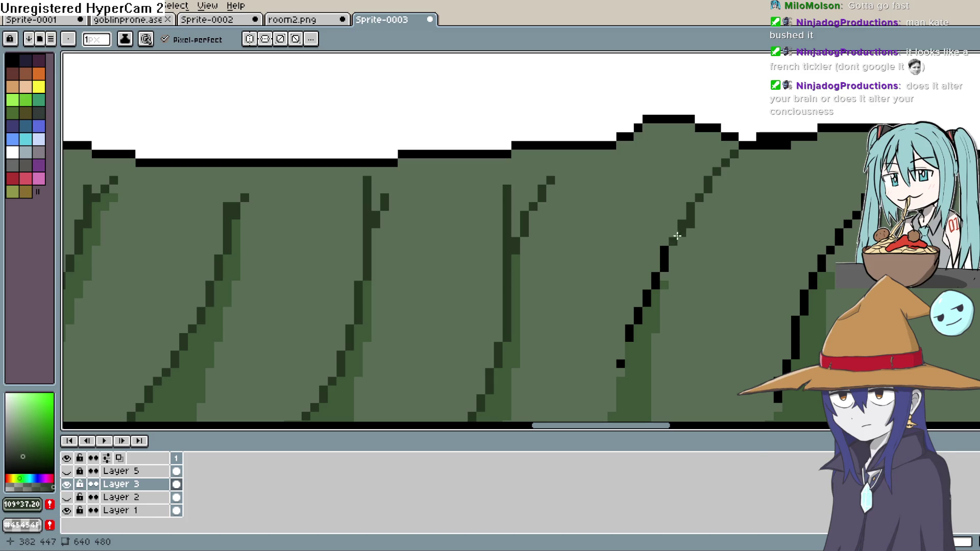
drag(665, 258, 664, 268)
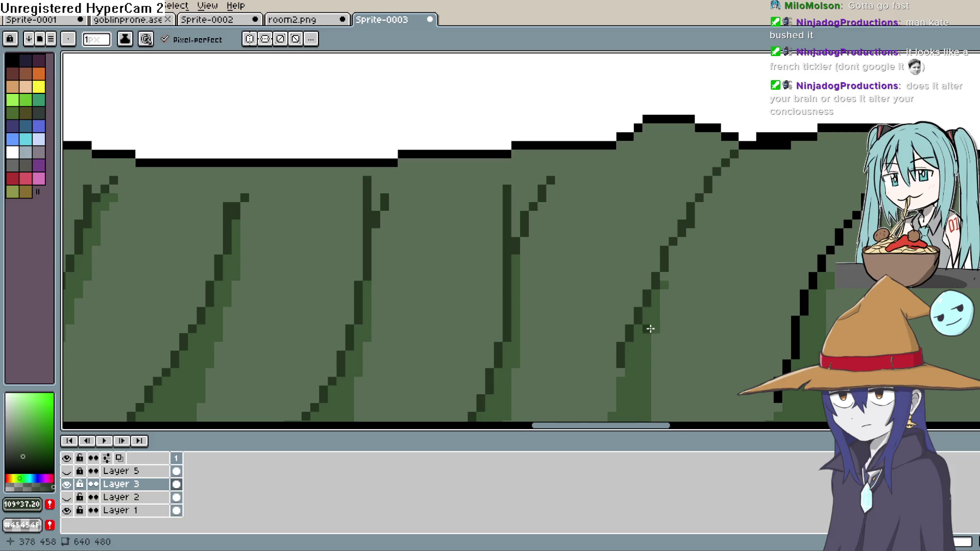
Bring the bag's left end into view and undo the last dark-green stroke.
scroll(650, 328, down, 3)
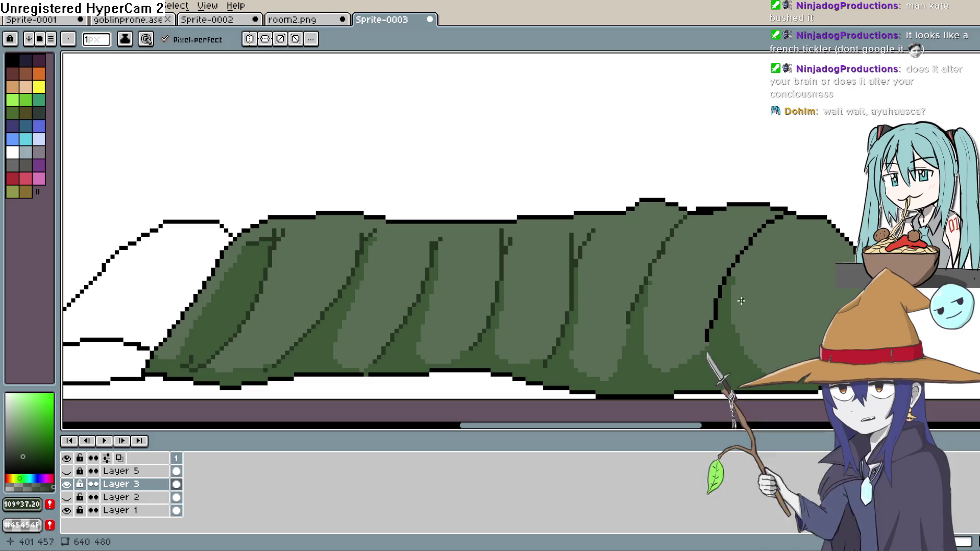
scroll(741, 301, down, 2)
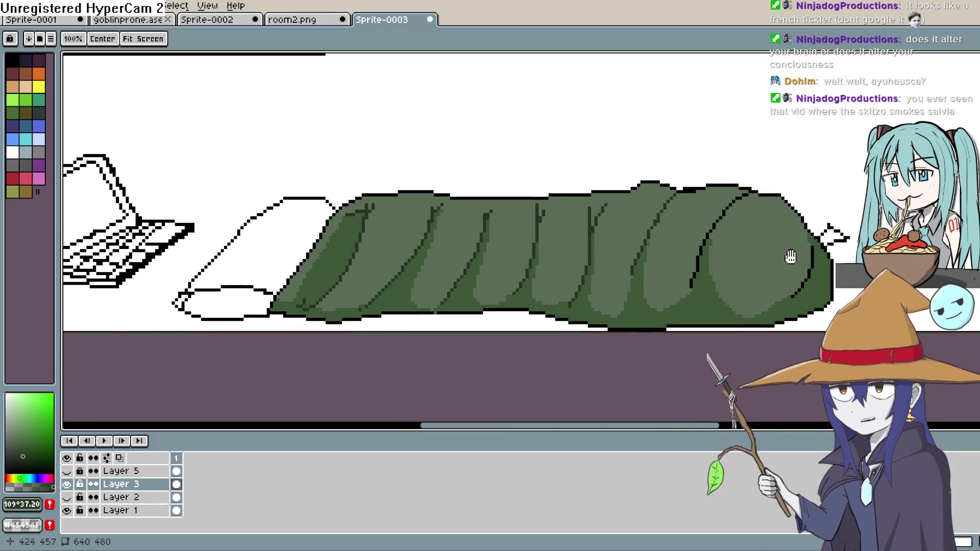
scroll(782, 254, down, 2)
scroll(772, 250, up, 2)
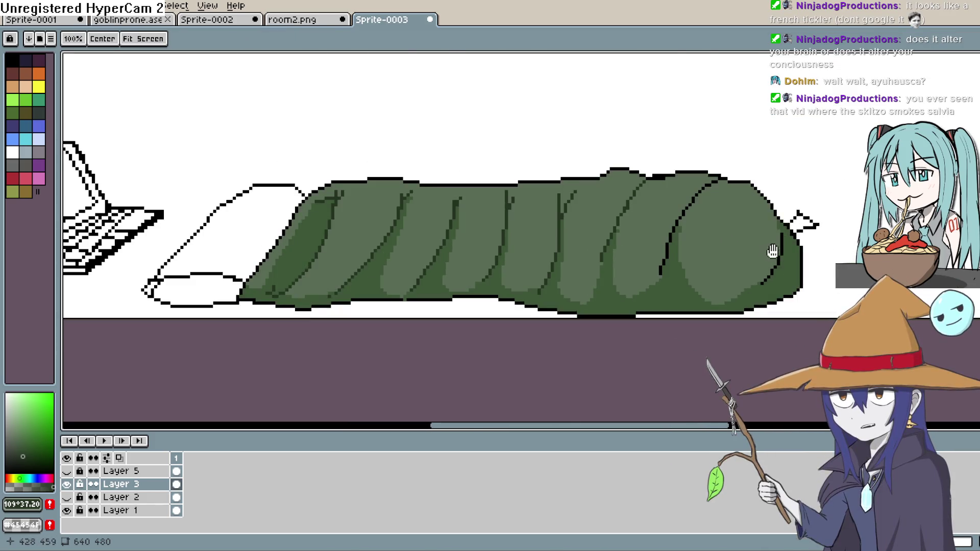
scroll(773, 250, up, 1)
drag(745, 272, 764, 241)
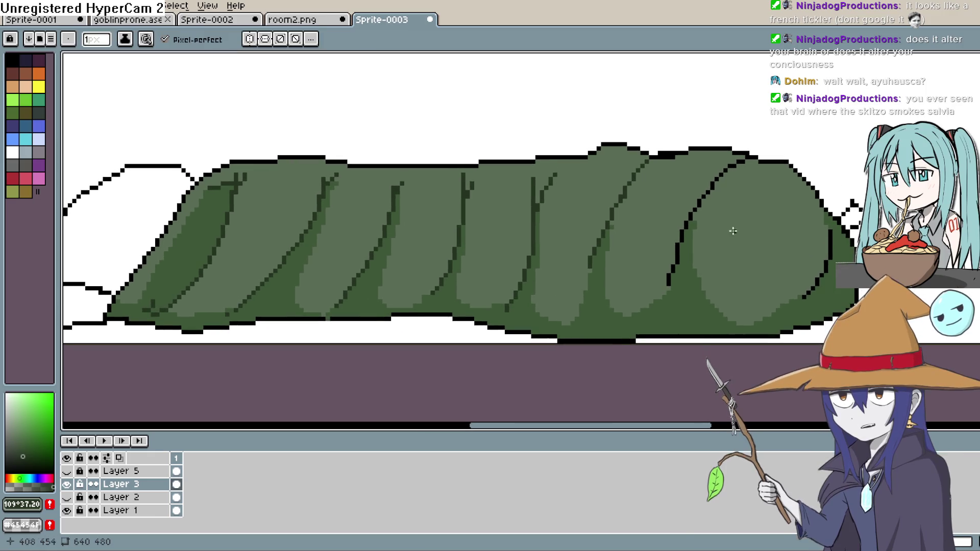
scroll(547, 188, up, 1)
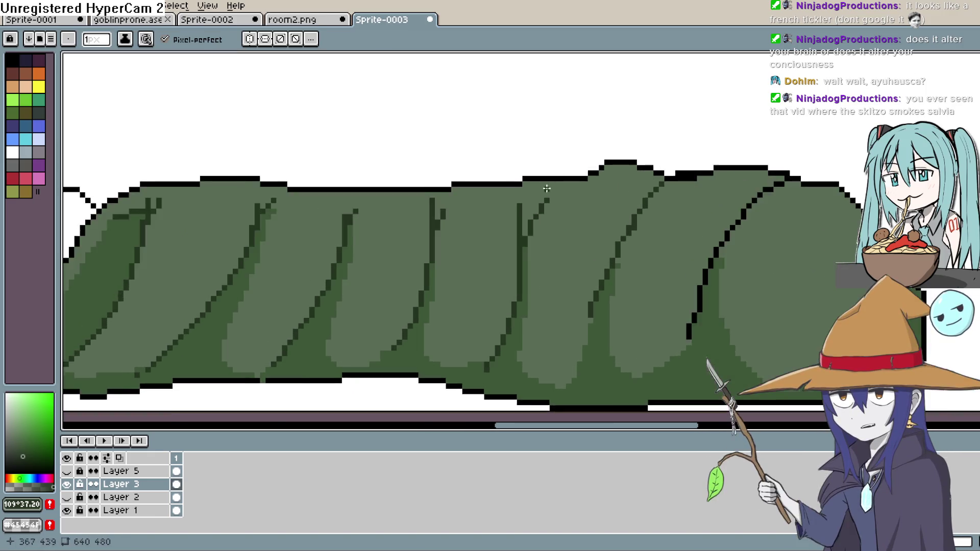
scroll(547, 188, up, 1)
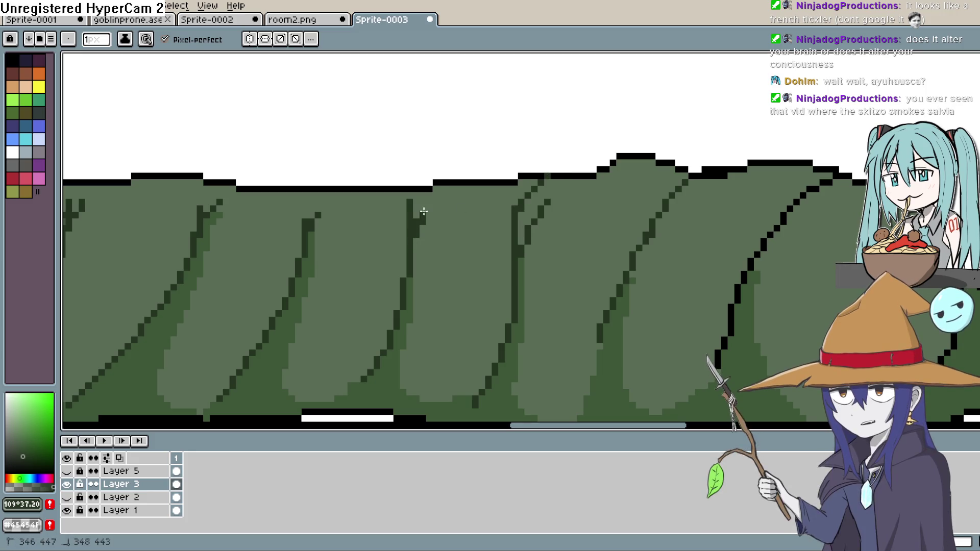
mouse_move(324, 227)
mouse_down()
mouse_move(393, 173)
mouse_move(377, 164)
mouse_move(400, 144)
mouse_up()
key(ctrl+z)
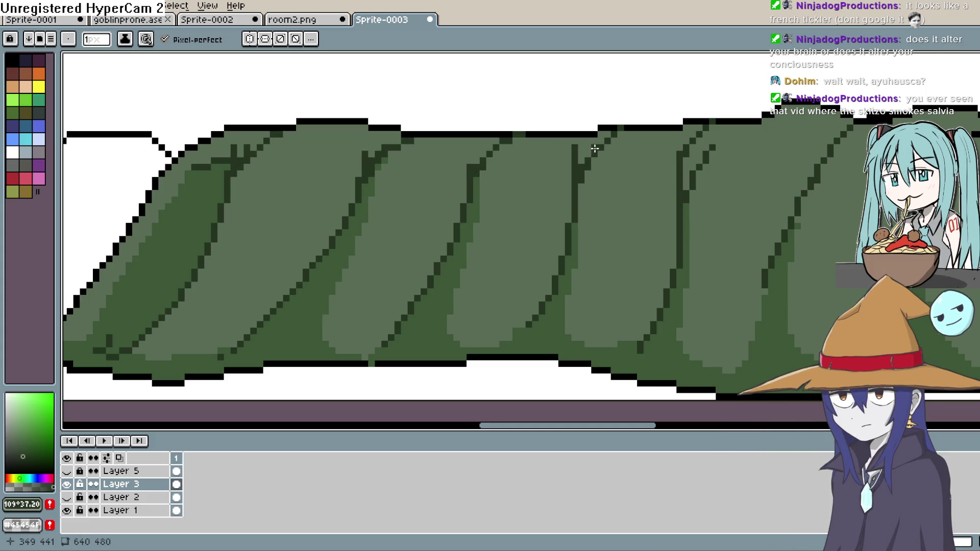
Sample the mid green and repaint the bag's top and upper-left outline pixels with it.
alt+click(574, 155)
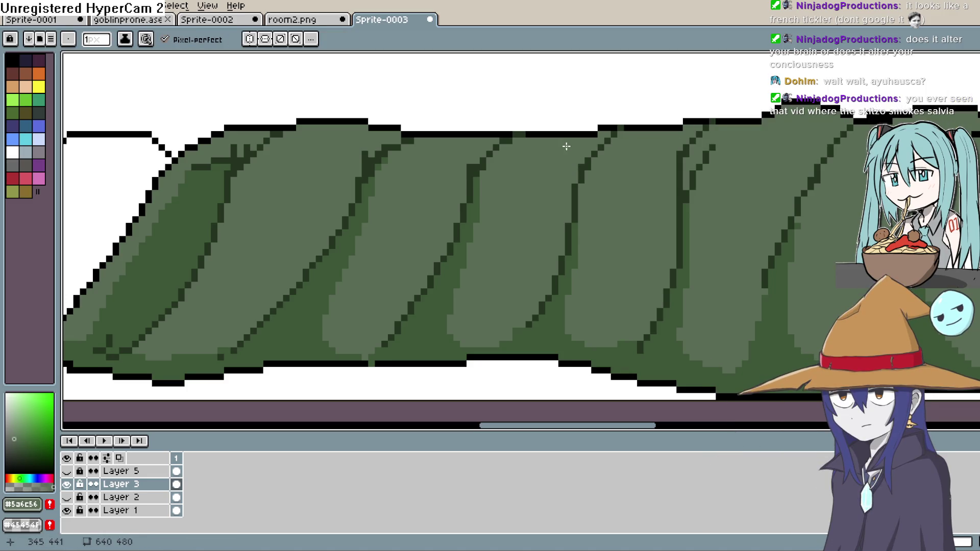
drag(364, 152, 364, 173)
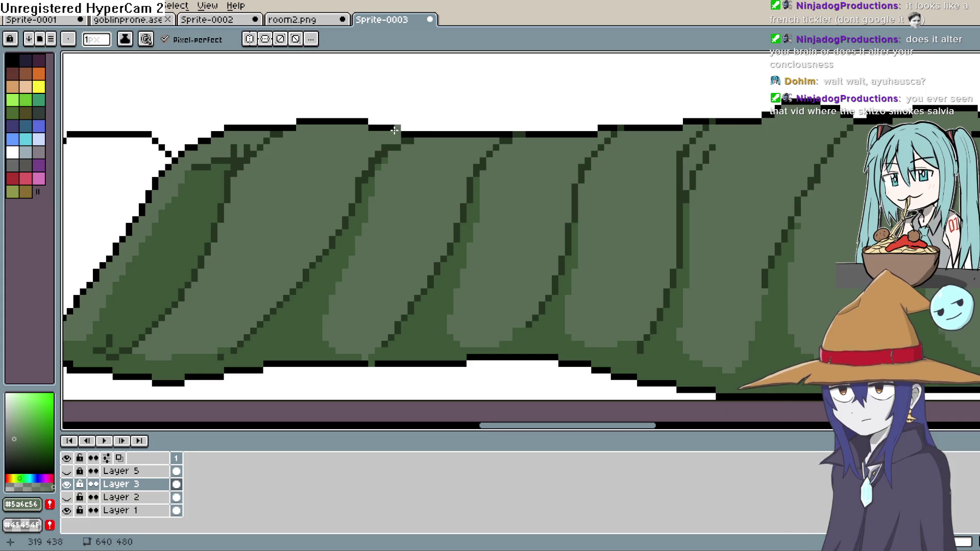
click(377, 152)
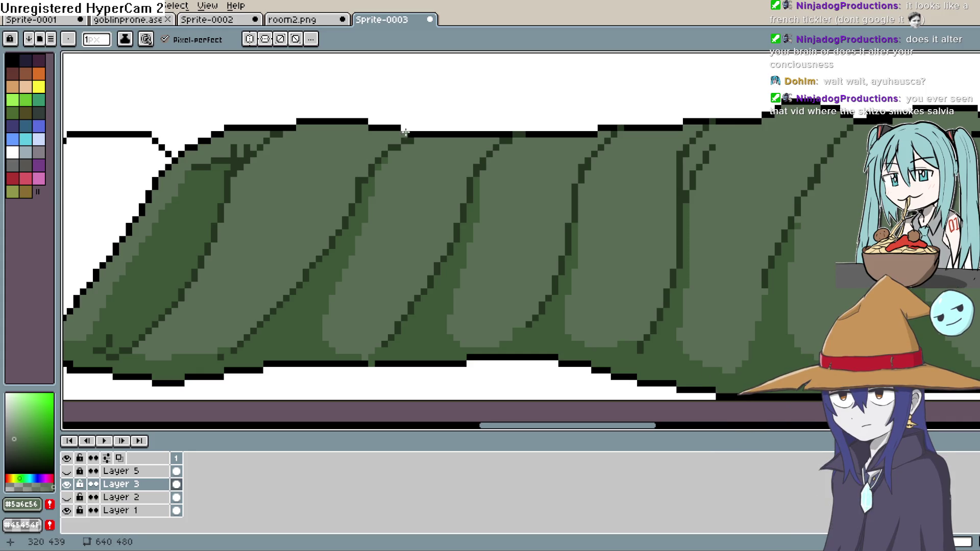
click(242, 148)
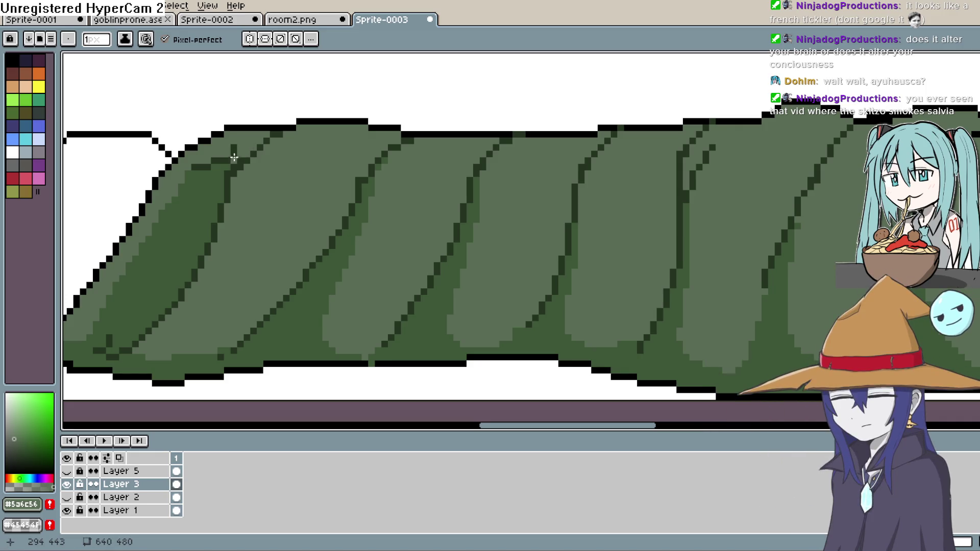
click(238, 160)
drag(234, 160, 212, 160)
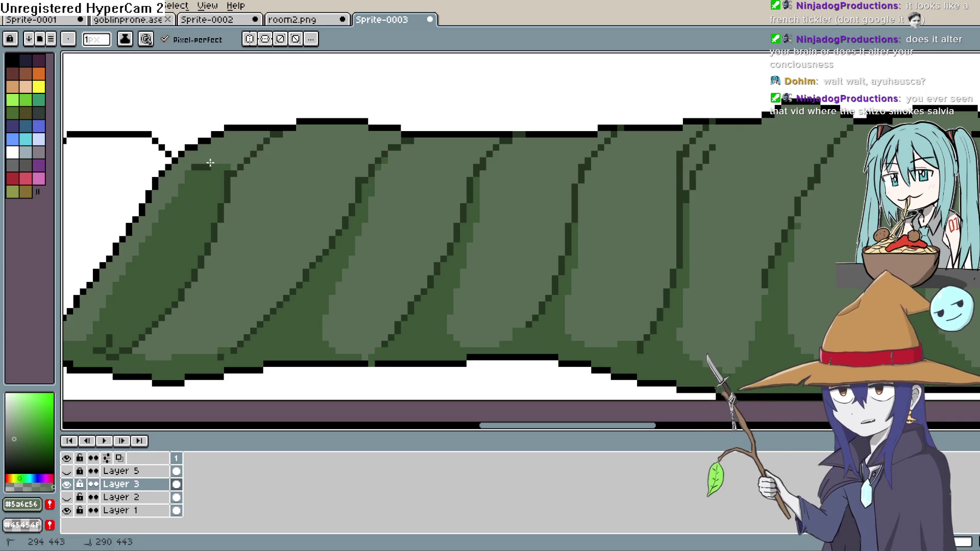
scroll(326, 147, down, 4)
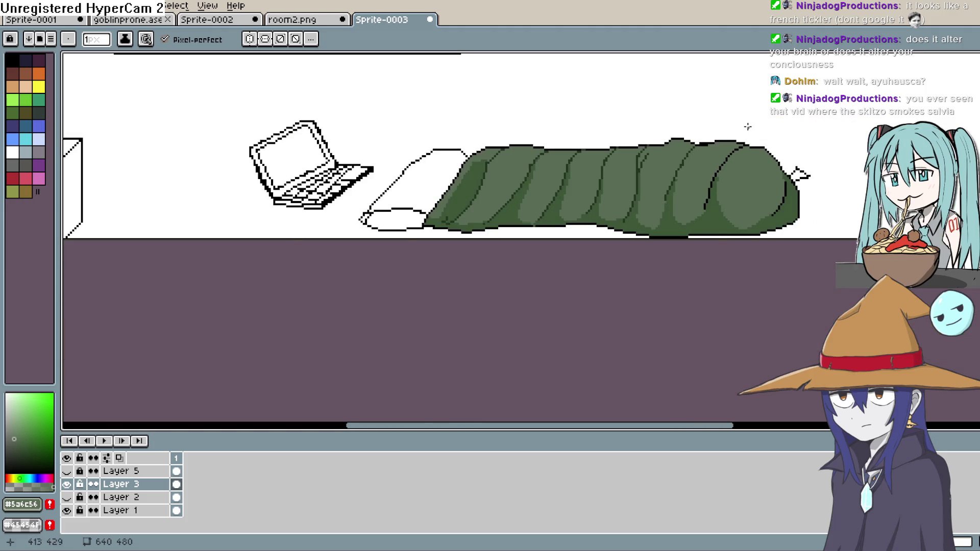
scroll(771, 120, down, 1)
mouse_move(776, 175)
mouse_down()
mouse_move(737, 143)
mouse_move(726, 208)
mouse_move(672, 203)
mouse_up()
scroll(672, 203, up, 4)
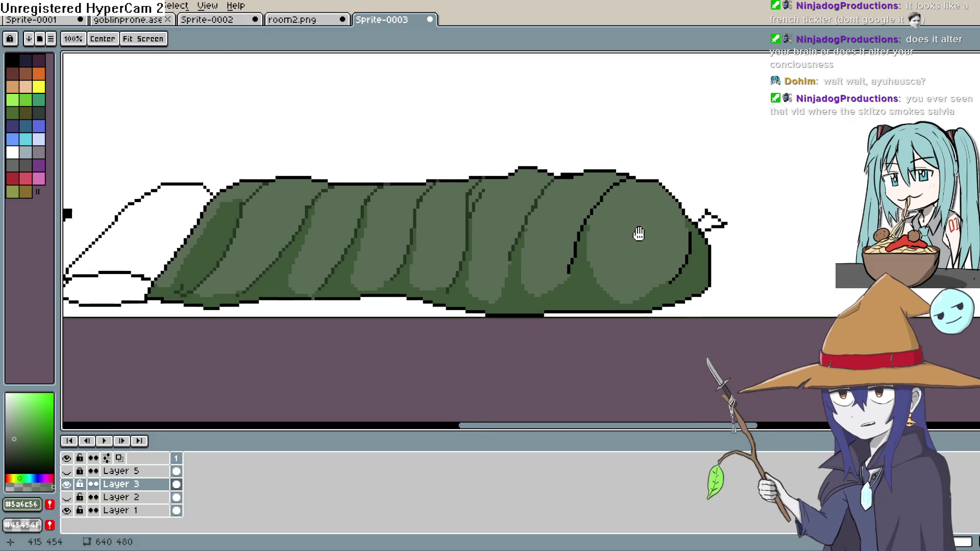
drag(645, 247, 671, 240)
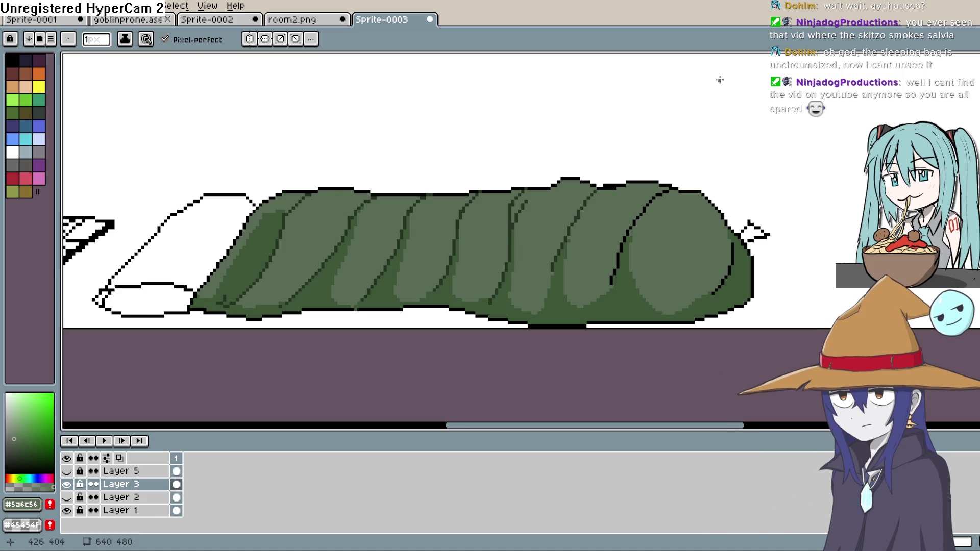
Sample the pale grey and draw a highlight line along the bag's top edge.
scroll(664, 171, up, 2)
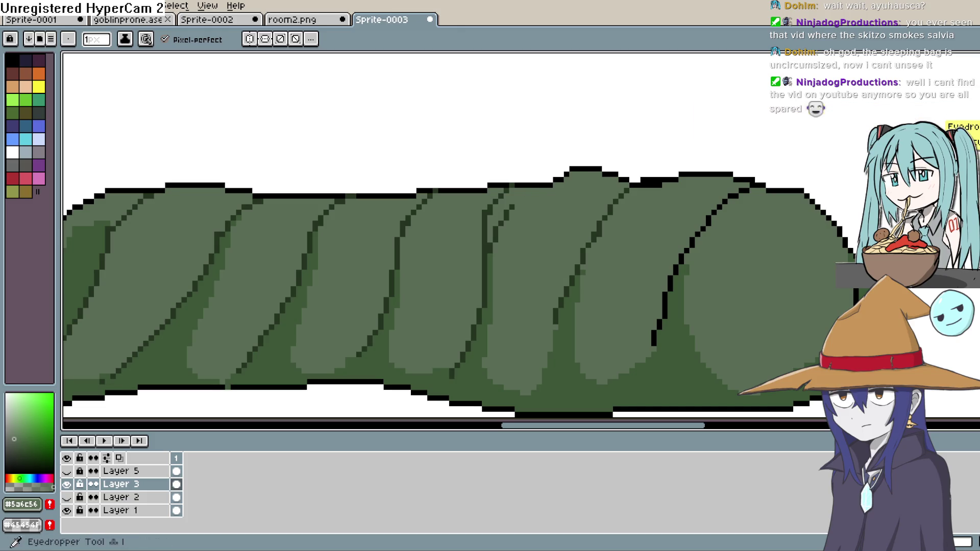
key(i)
click(7, 421)
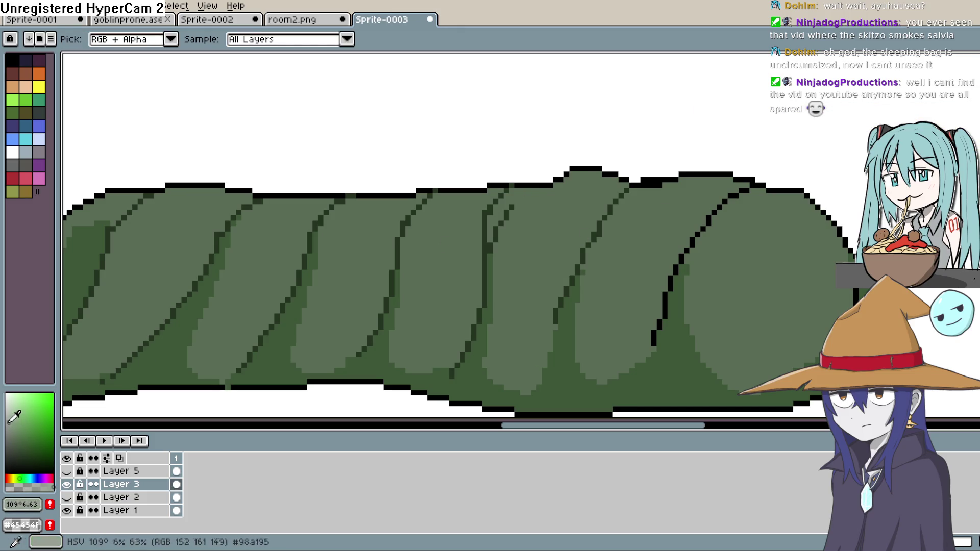
key(b)
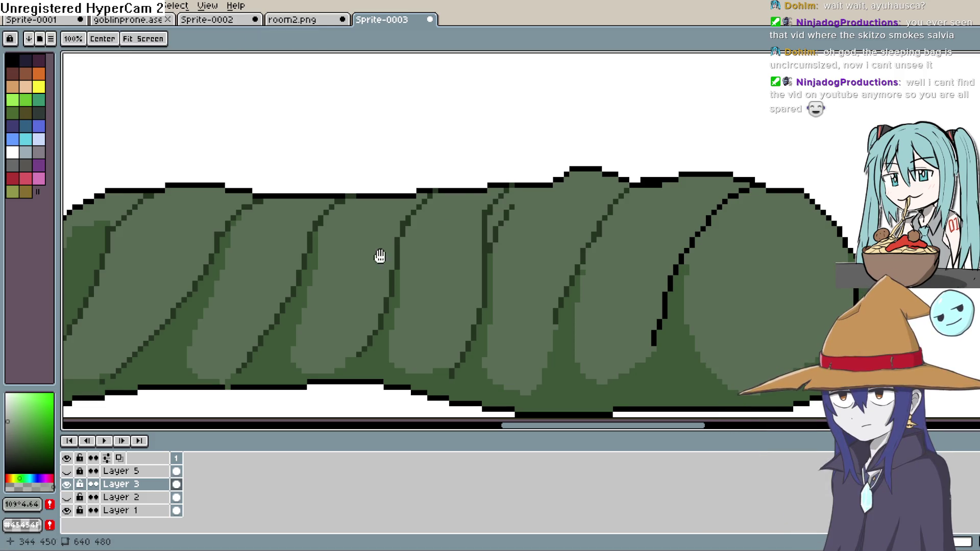
drag(378, 256, 569, 265)
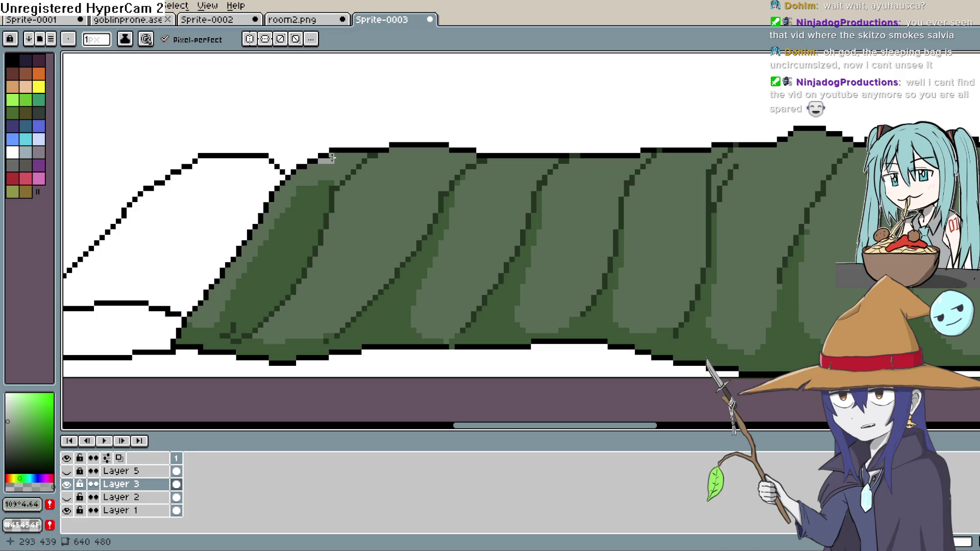
mouse_move(332, 158)
mouse_down()
mouse_move(458, 149)
mouse_move(518, 161)
mouse_move(510, 161)
mouse_up()
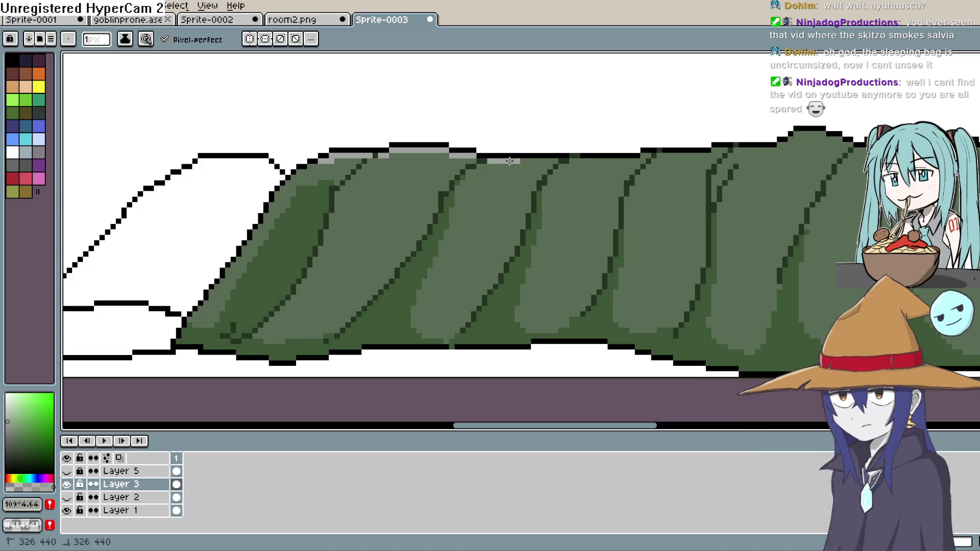
mouse_move(600, 151)
mouse_down()
mouse_move(535, 176)
mouse_move(571, 174)
mouse_up()
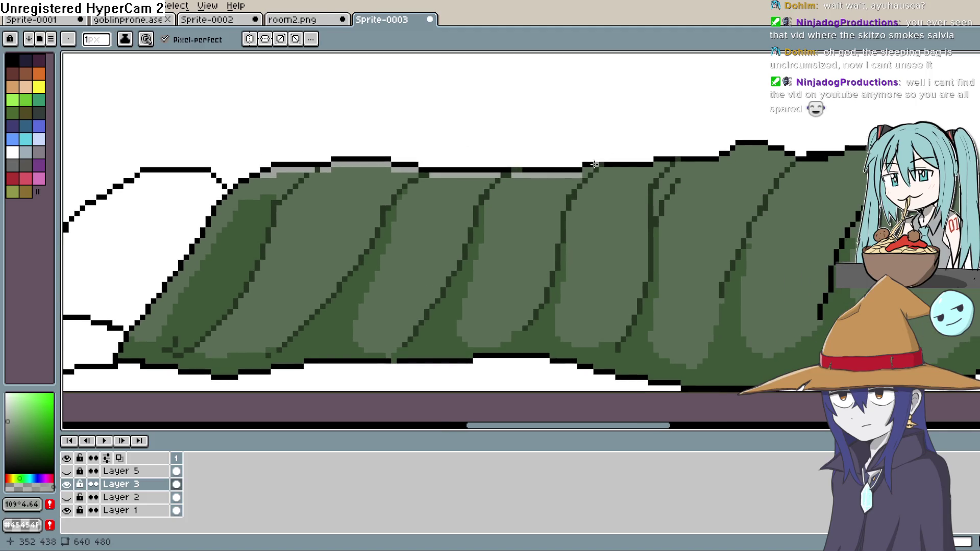
scroll(488, 213, up, 2)
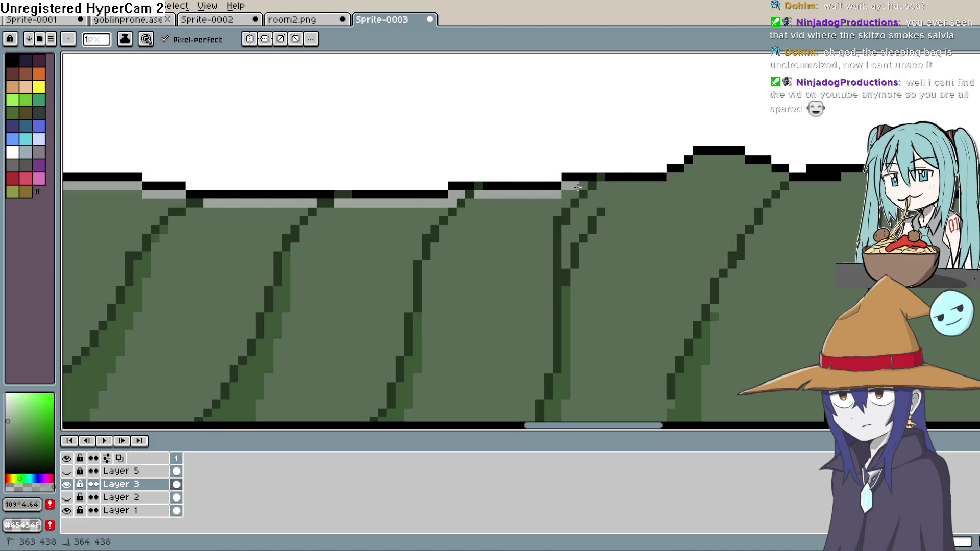
drag(639, 186, 544, 206)
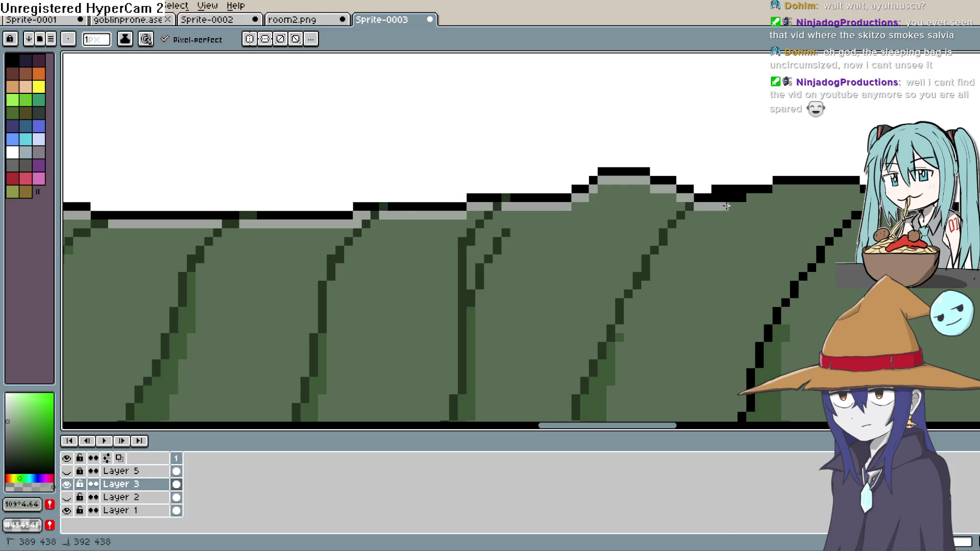
Remove a stray grey pixel and continue the grey highlight across the ridge's right part.
drag(726, 205, 749, 202)
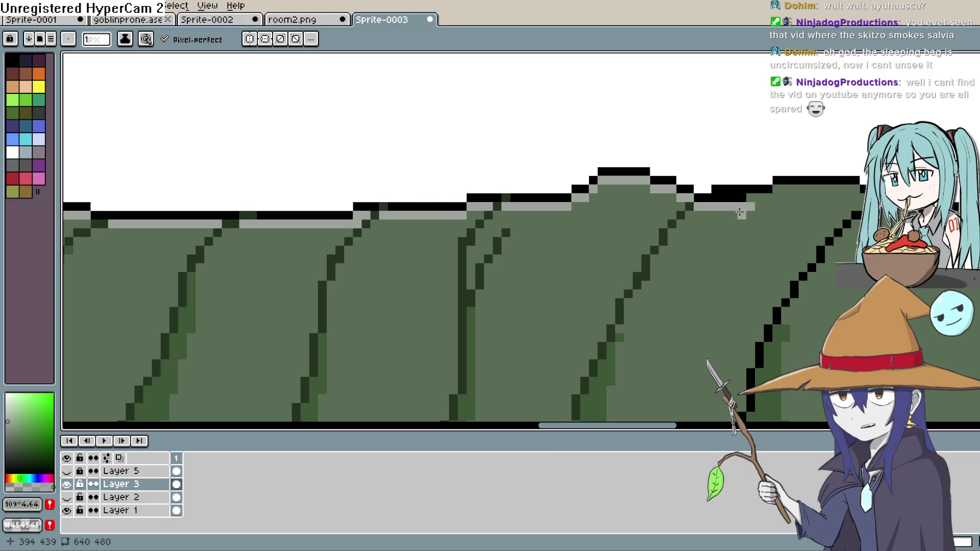
scroll(751, 189, up, 1)
click(602, 200)
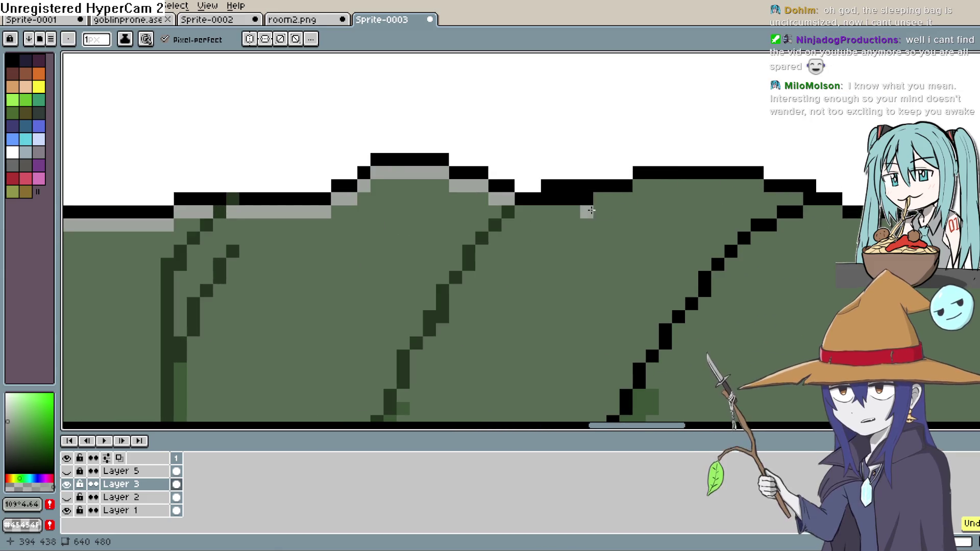
drag(601, 199, 729, 187)
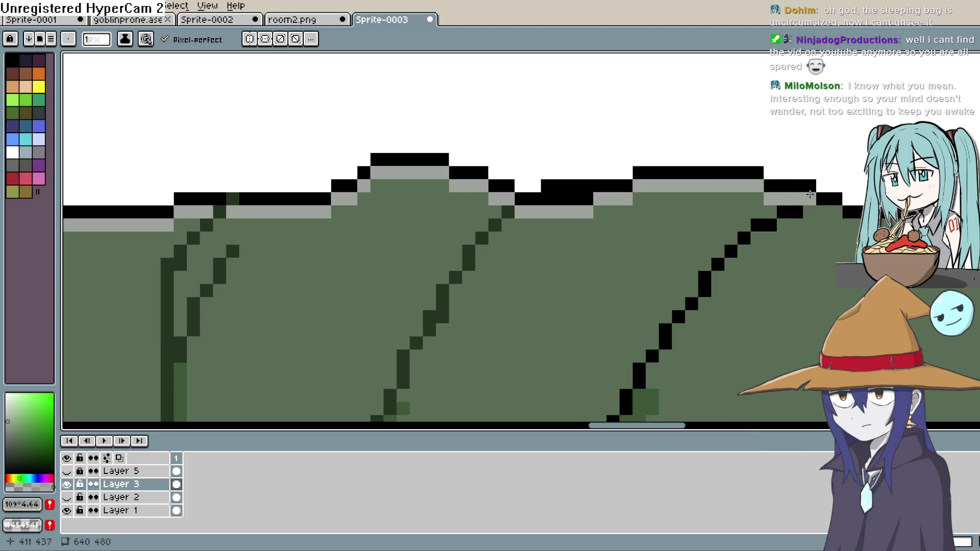
mouse_move(810, 195)
mouse_down()
mouse_move(817, 212)
mouse_move(837, 212)
mouse_up()
key(space)
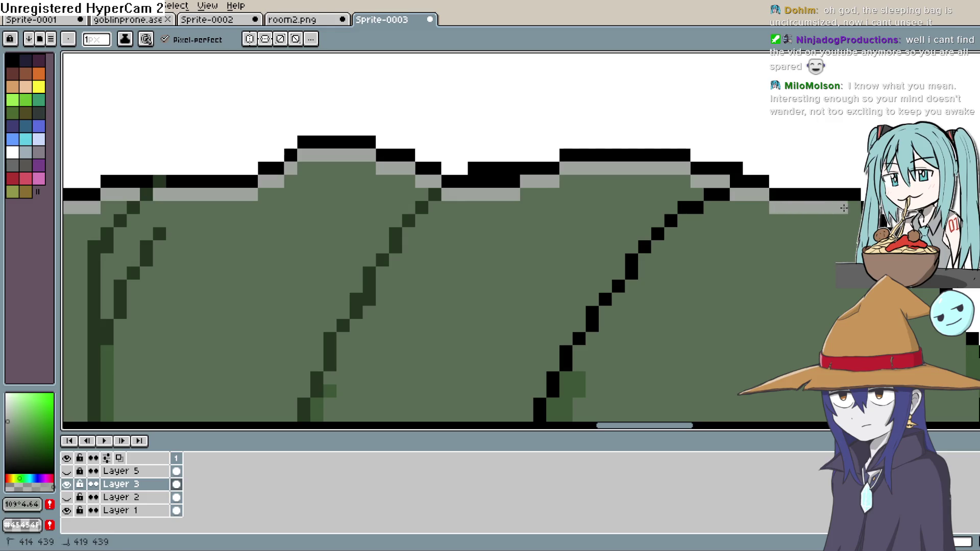
drag(844, 208, 880, 219)
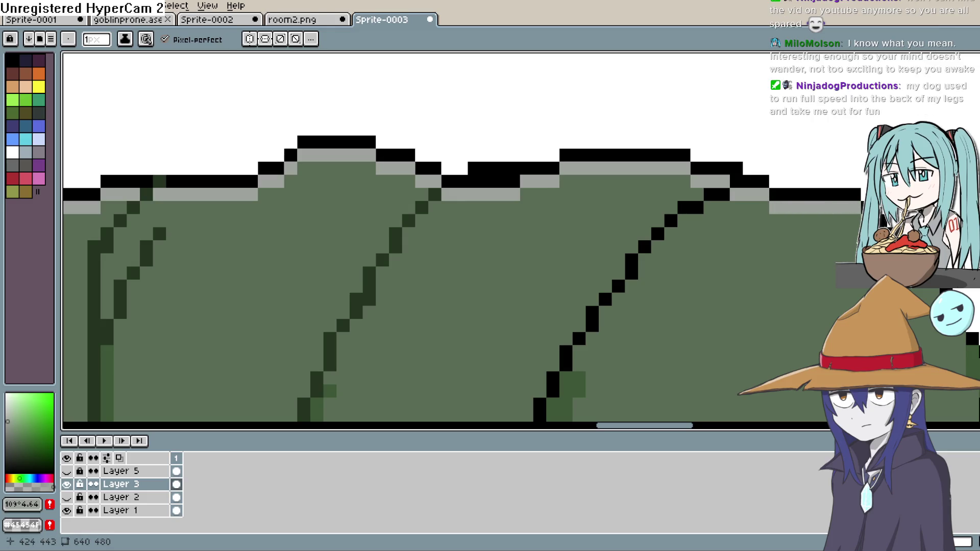
drag(908, 259, 827, 166)
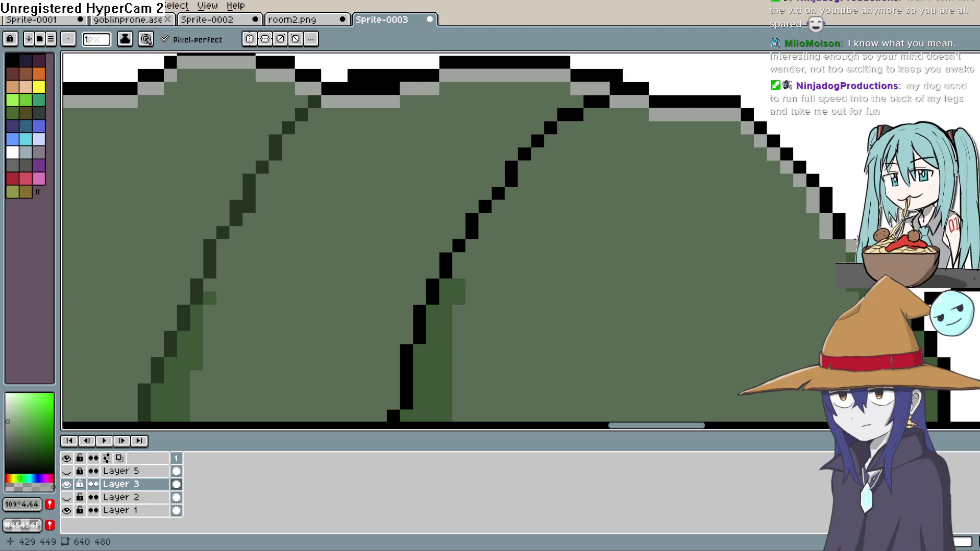
Sample dark green #243421 and draw a short diagonal crease near the bag's top right.
scroll(837, 204, down, 9)
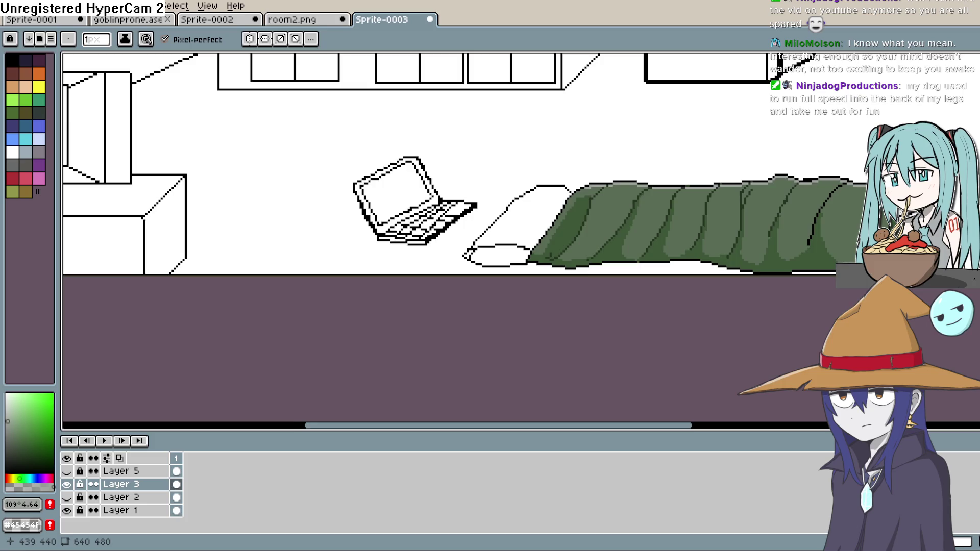
scroll(761, 252, up, 8)
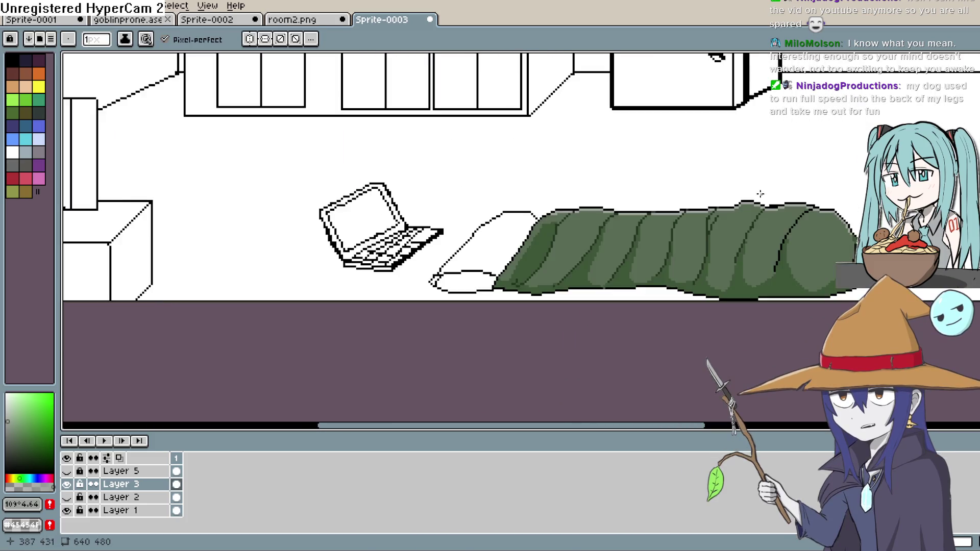
scroll(760, 252, up, 2)
key(i)
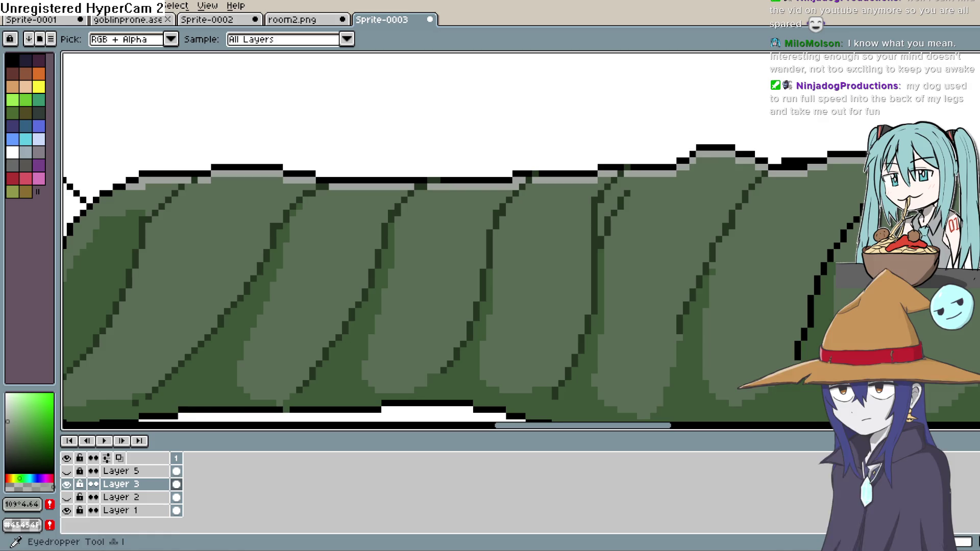
click(628, 194)
key(b)
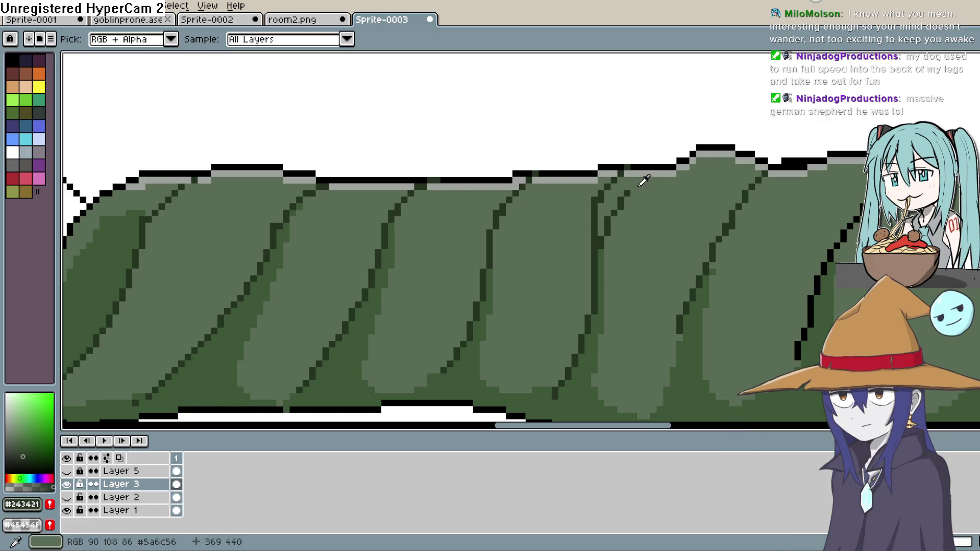
key(b)
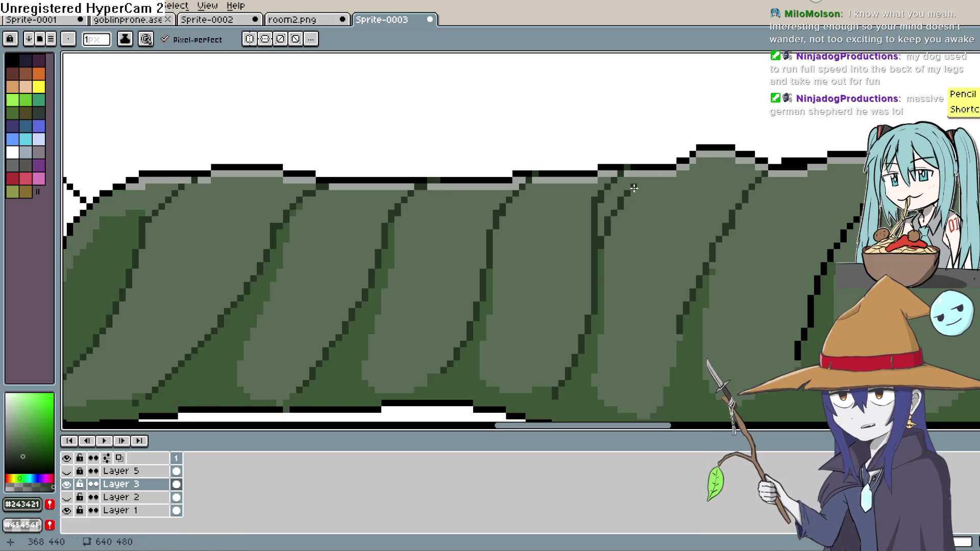
drag(633, 188, 650, 173)
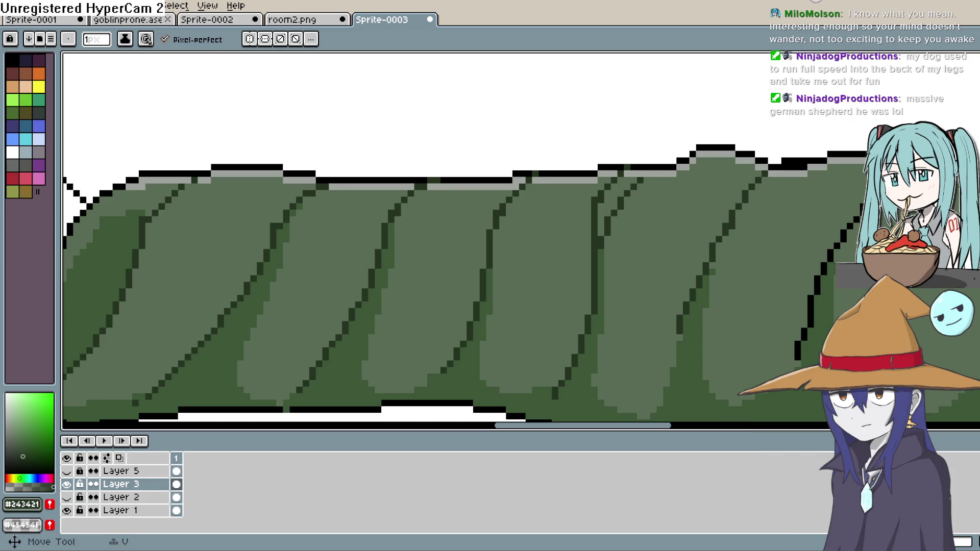
scroll(839, 146, down, 4)
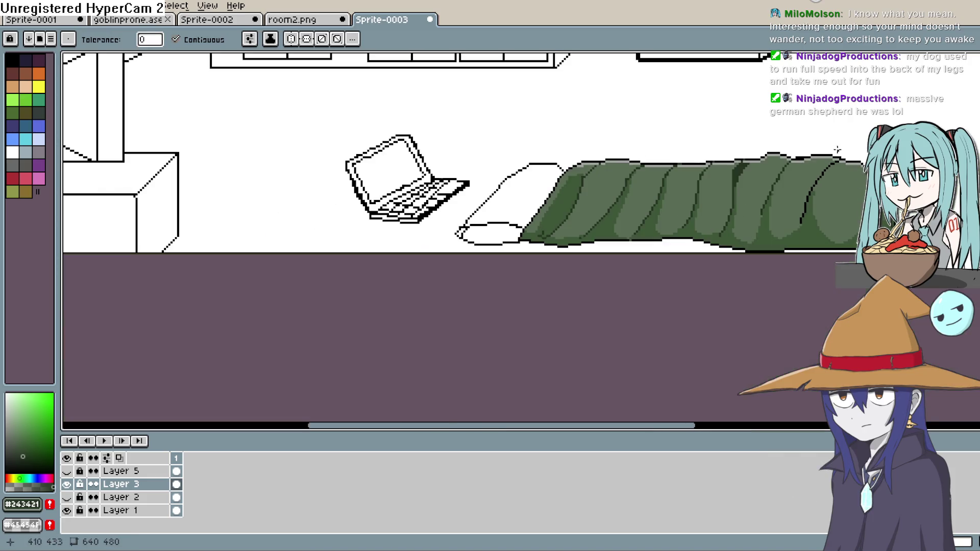
Redraw the black diagonal fold line near the bag's right end in dark green.
key(b)
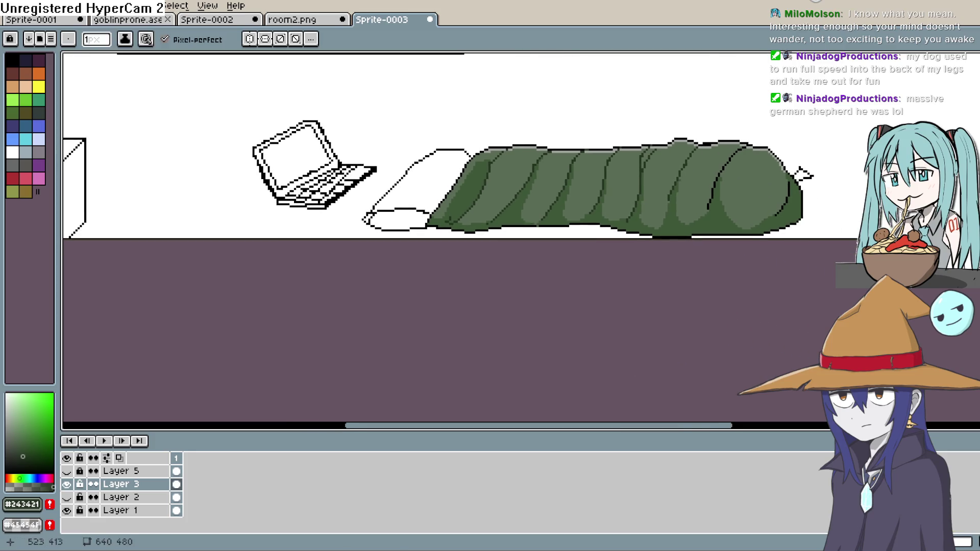
scroll(664, 187, up, 2)
scroll(664, 186, up, 2)
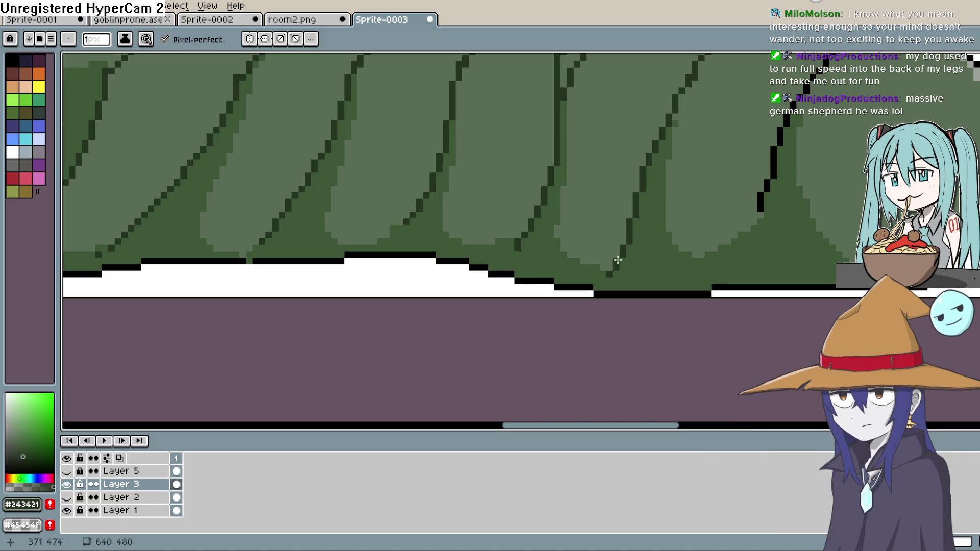
key(h)
mouse_move(765, 220)
mouse_down()
mouse_move(719, 211)
mouse_move(729, 137)
mouse_move(670, 223)
mouse_move(674, 243)
mouse_move(682, 194)
mouse_up()
key(b)
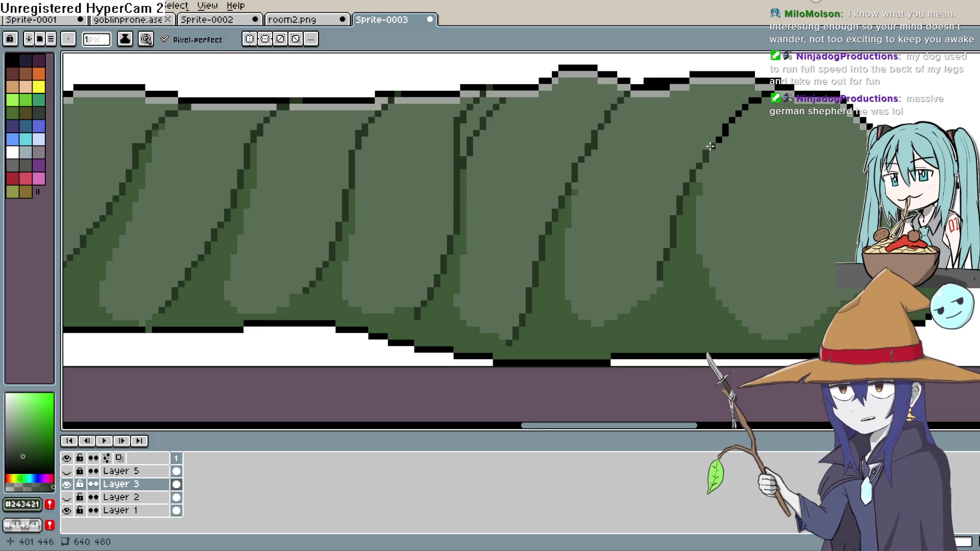
drag(699, 166, 751, 99)
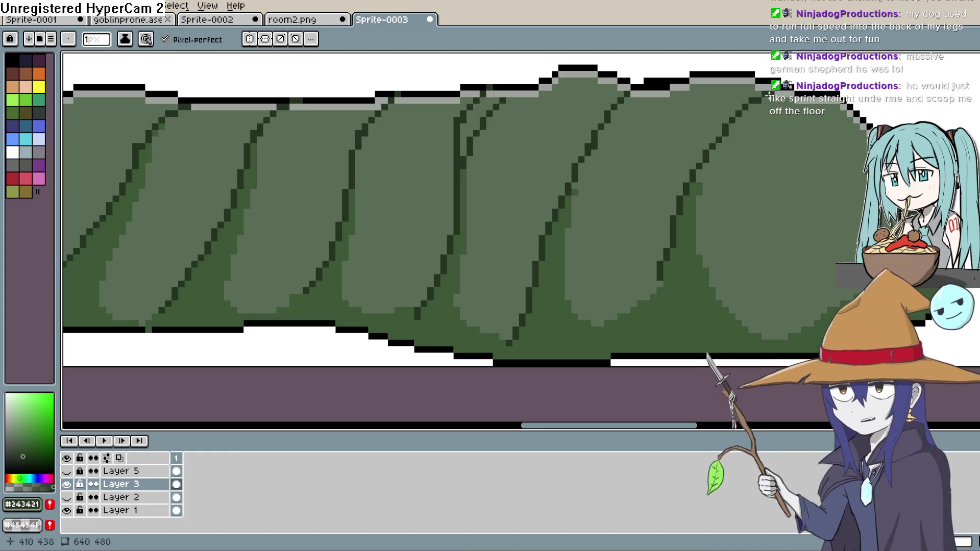
scroll(689, 194, down, 2)
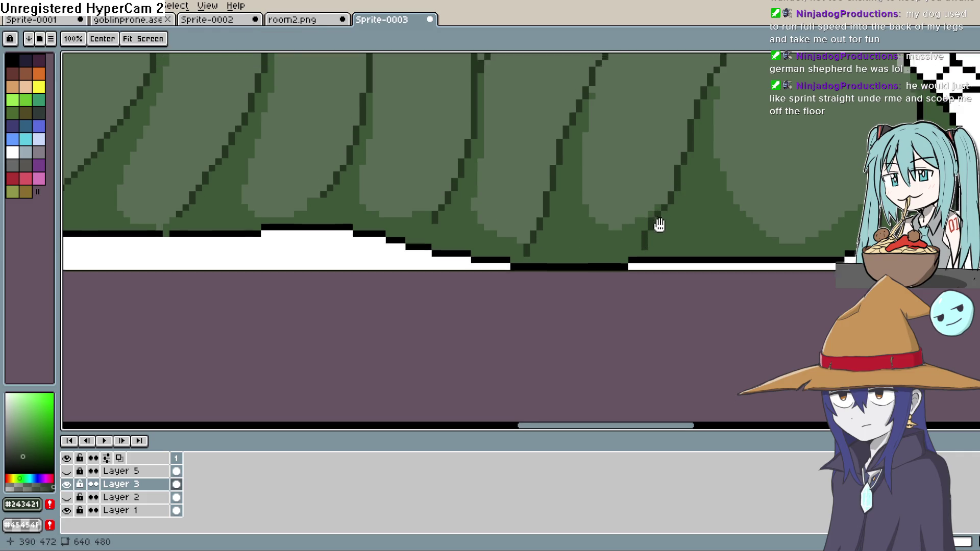
scroll(453, 271, up, 1)
scroll(439, 279, down, 3)
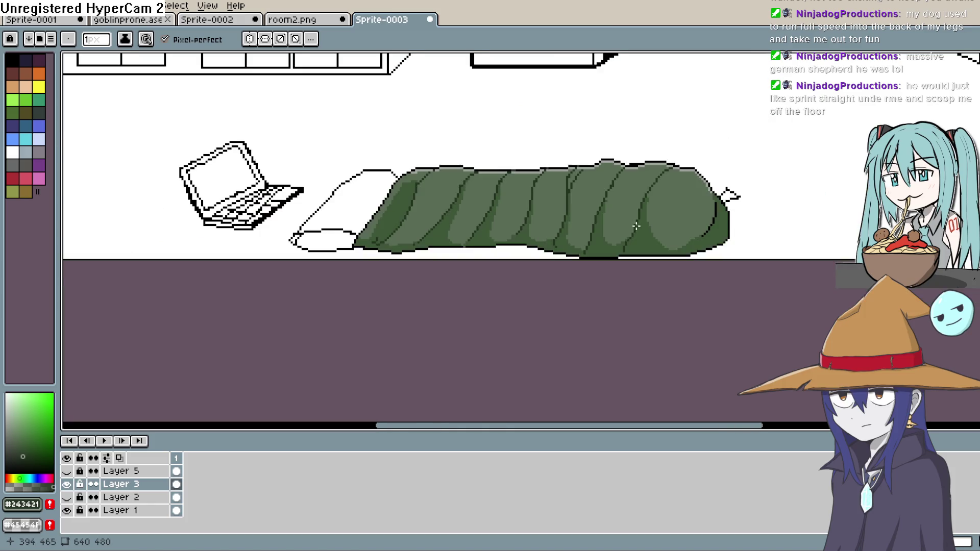
scroll(607, 168, up, 2)
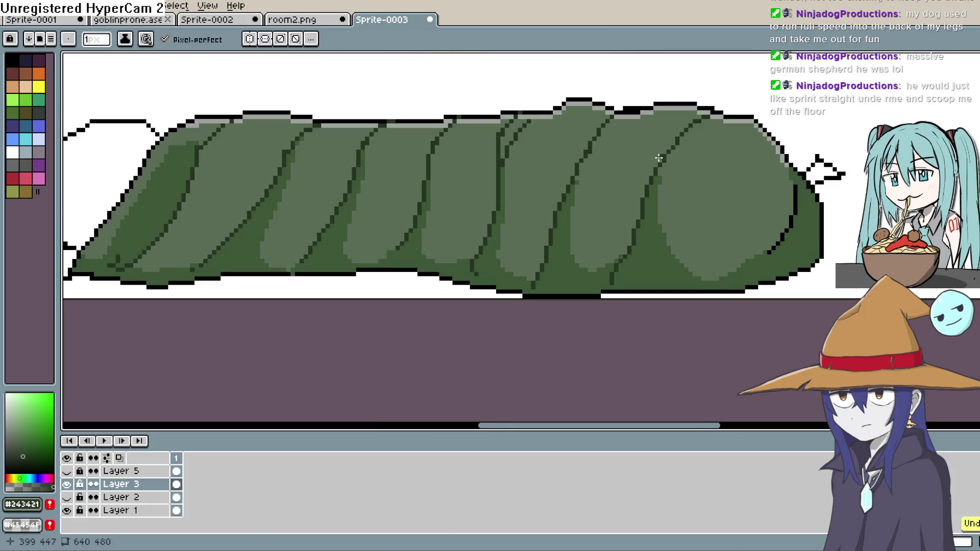
Zoom in on the bag's tail and add two dark outline pixels along it.
scroll(679, 158, down, 3)
mouse_move(682, 183)
mouse_down()
mouse_move(721, 149)
mouse_move(736, 215)
mouse_up()
scroll(726, 203, up, 3)
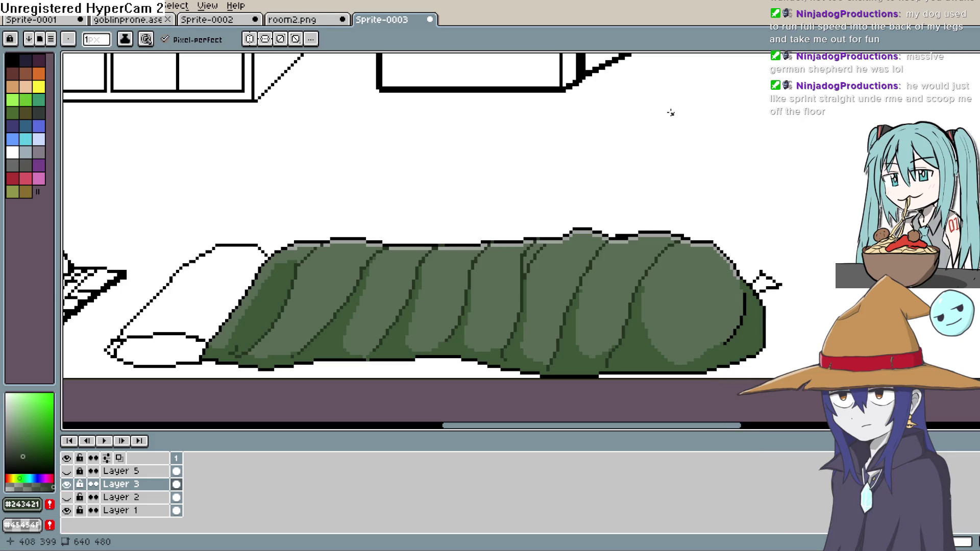
scroll(521, 236, up, 1)
scroll(460, 256, down, 1)
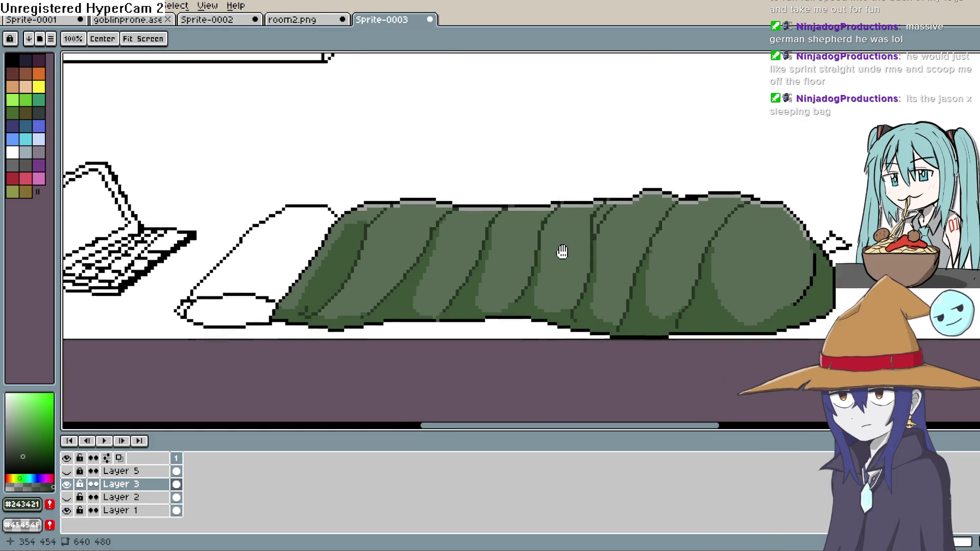
scroll(560, 250, down, 1)
scroll(560, 250, right, 3)
scroll(578, 255, up, 3)
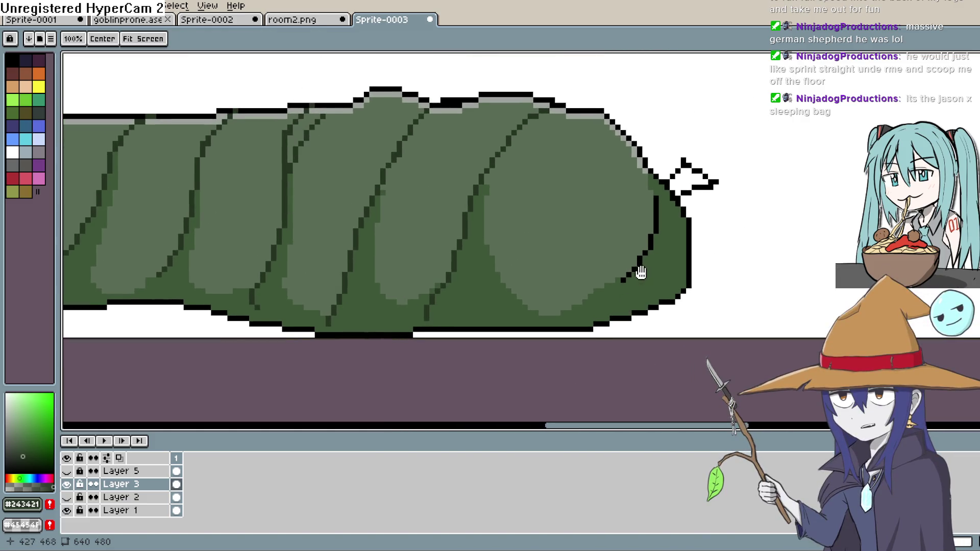
drag(601, 262, 608, 278)
key(b)
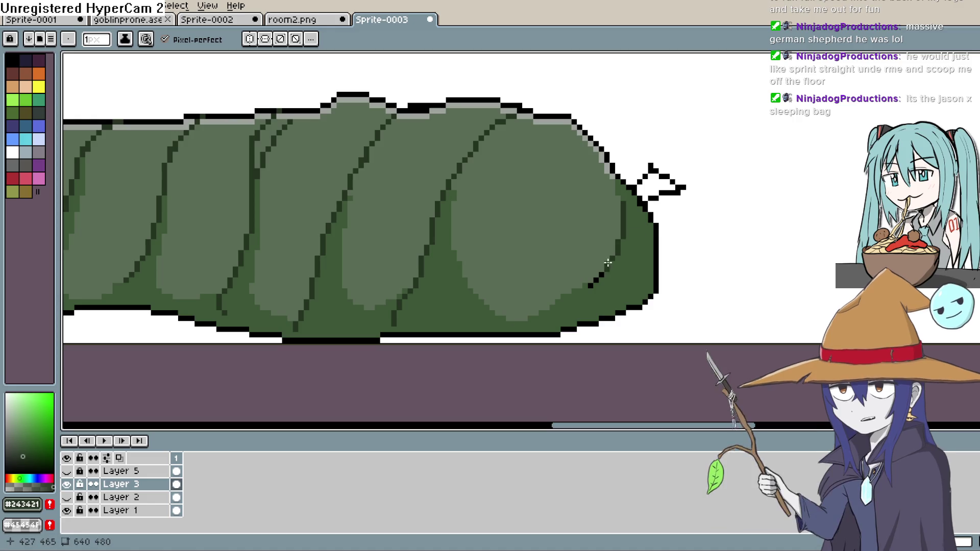
click(599, 276)
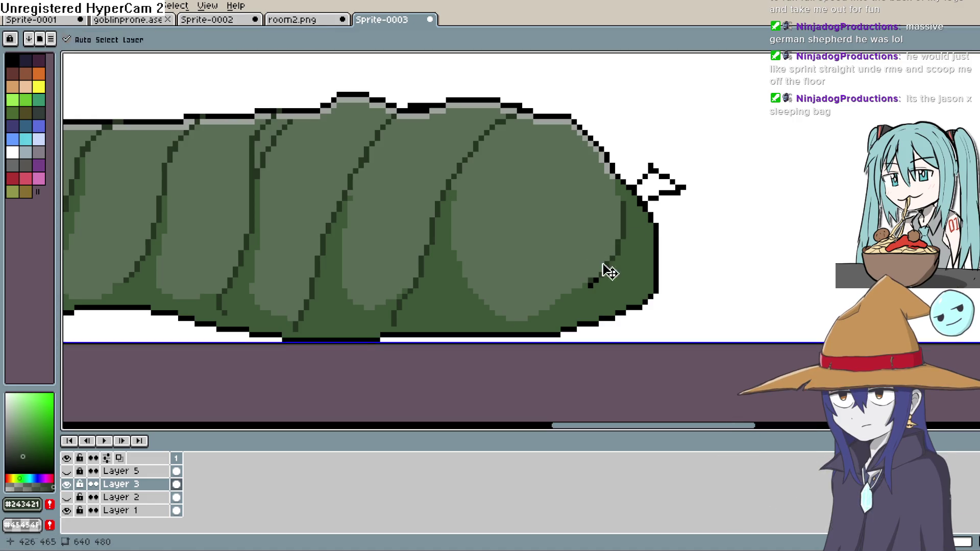
click(597, 282)
Pan and zoom to centre the view back on the sleeping bag.
scroll(595, 280, down, 4)
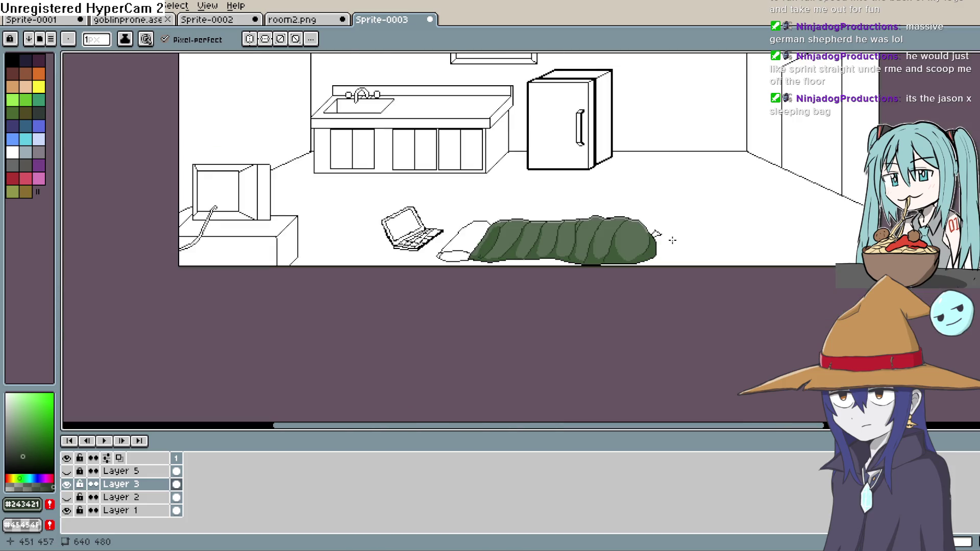
scroll(650, 254, up, 2)
mouse_move(661, 254)
mouse_down()
mouse_move(713, 247)
mouse_move(705, 259)
mouse_move(715, 250)
mouse_move(712, 268)
mouse_up()
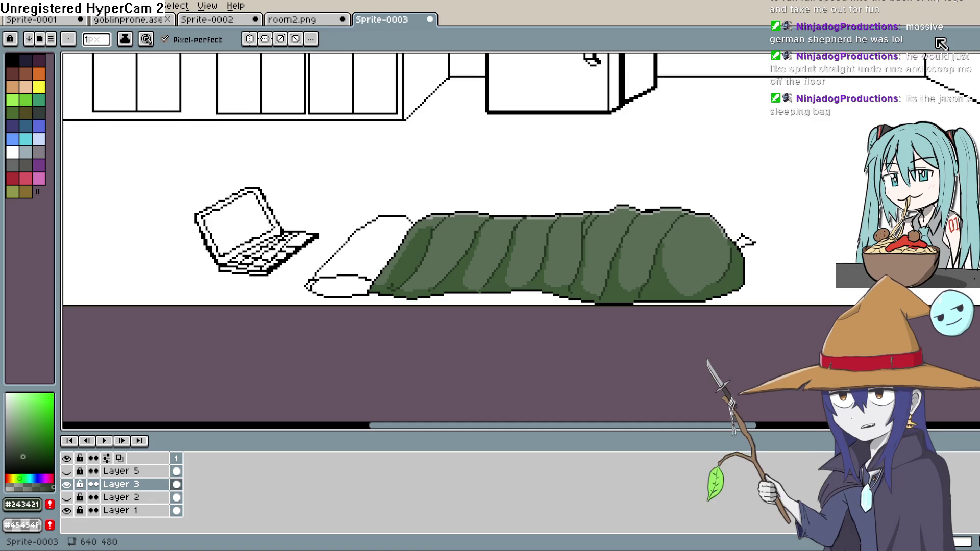
key(space)
mouse_move(679, 217)
mouse_down()
mouse_move(685, 208)
mouse_move(694, 237)
mouse_up()
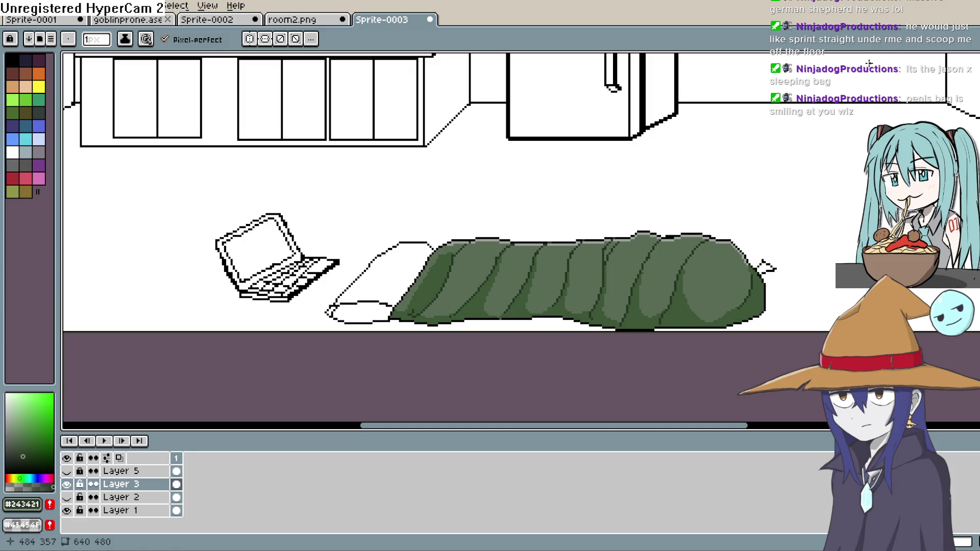
key(space)
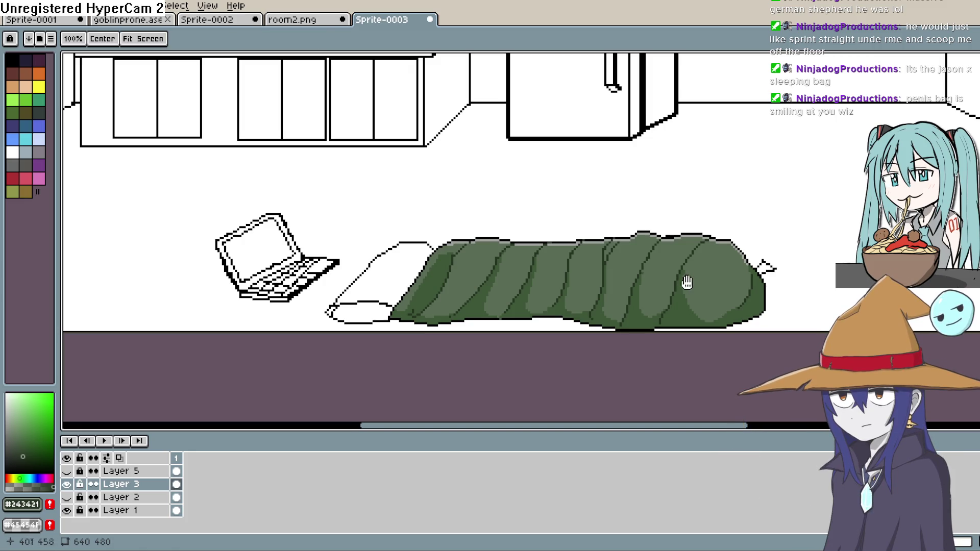
drag(687, 283, 678, 227)
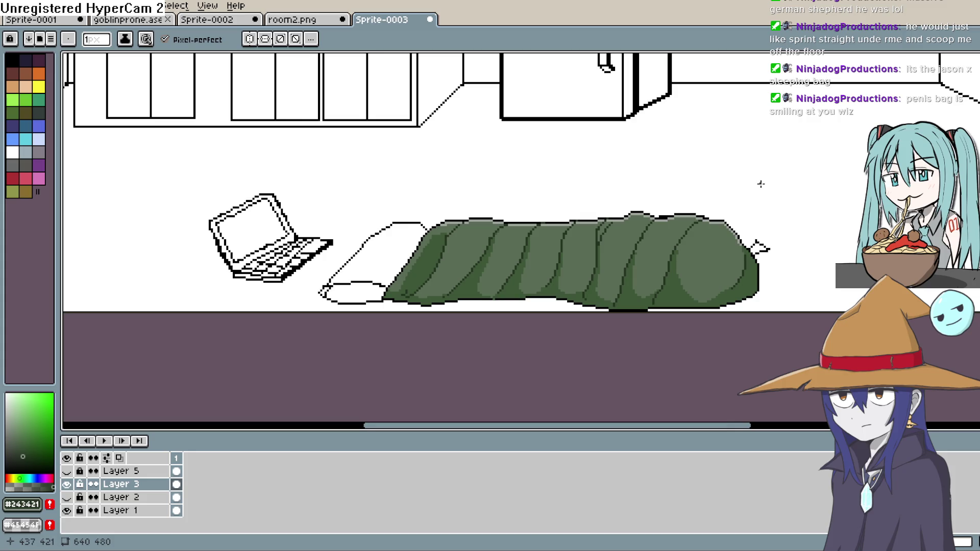
scroll(759, 199, up, 7)
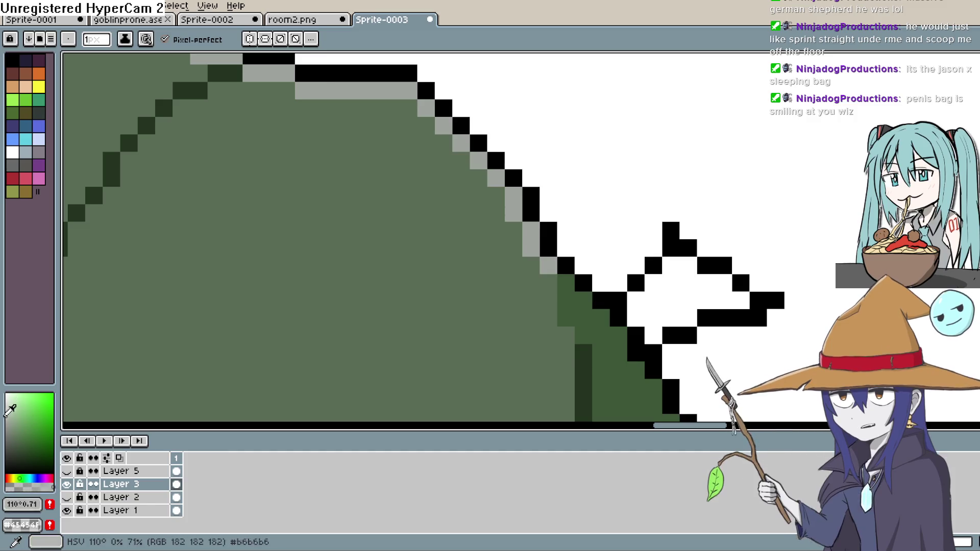
Fill the drawstring tip at the bag's end with light grey.
click(6, 422)
key(g)
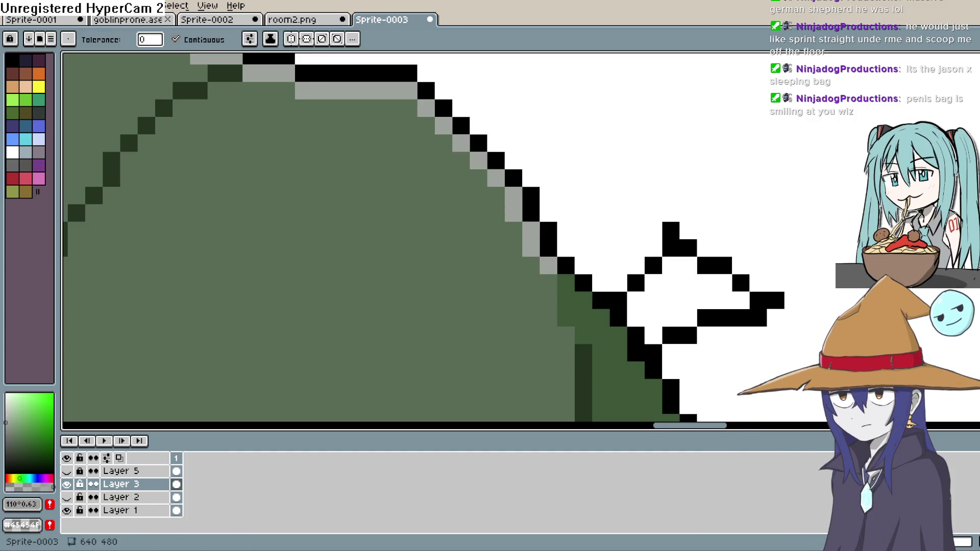
click(684, 299)
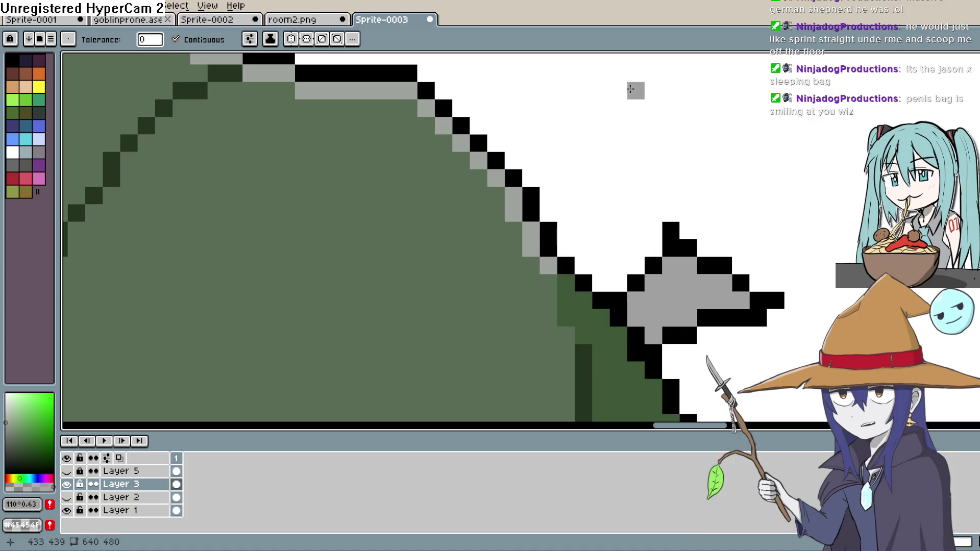
key(h)
drag(621, 117, 596, 164)
key(g)
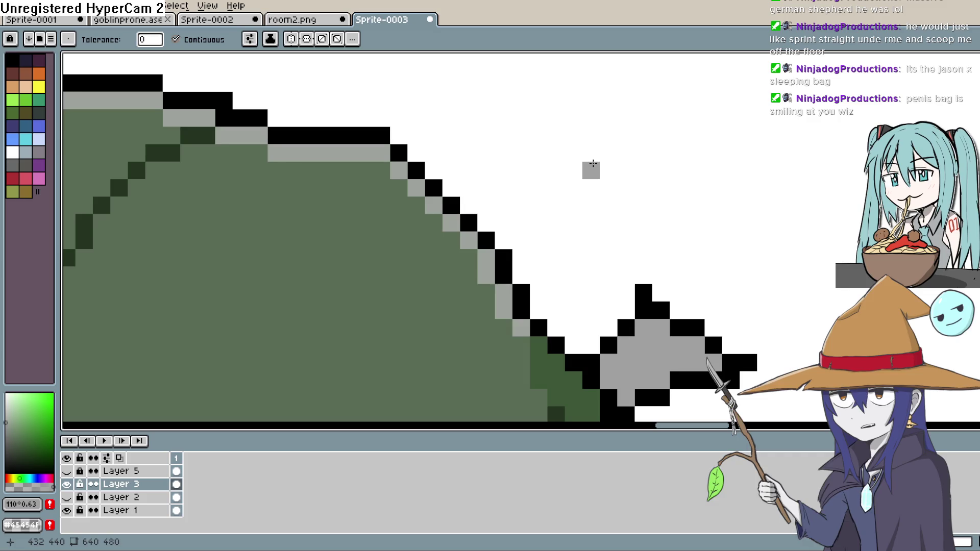
scroll(593, 164, down, 1)
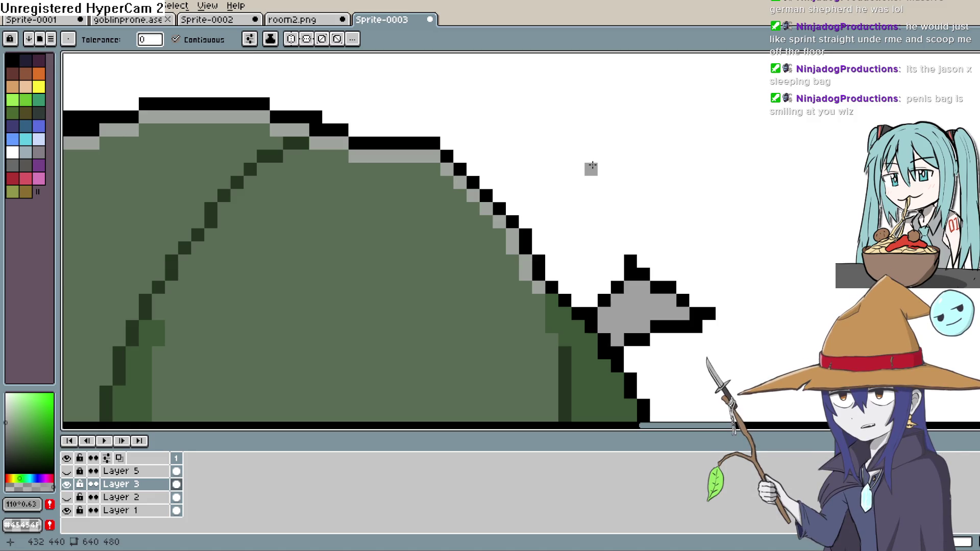
scroll(593, 164, down, 2)
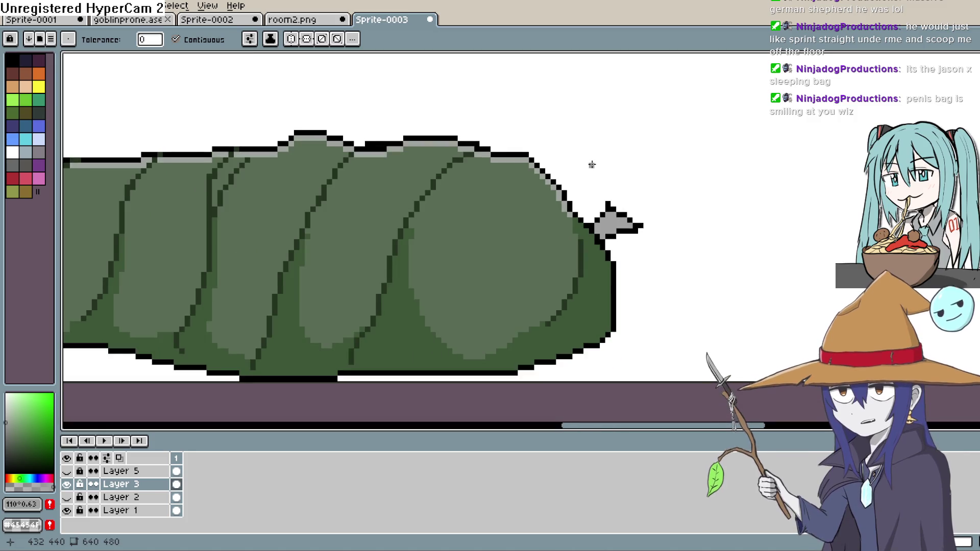
scroll(592, 165, down, 1)
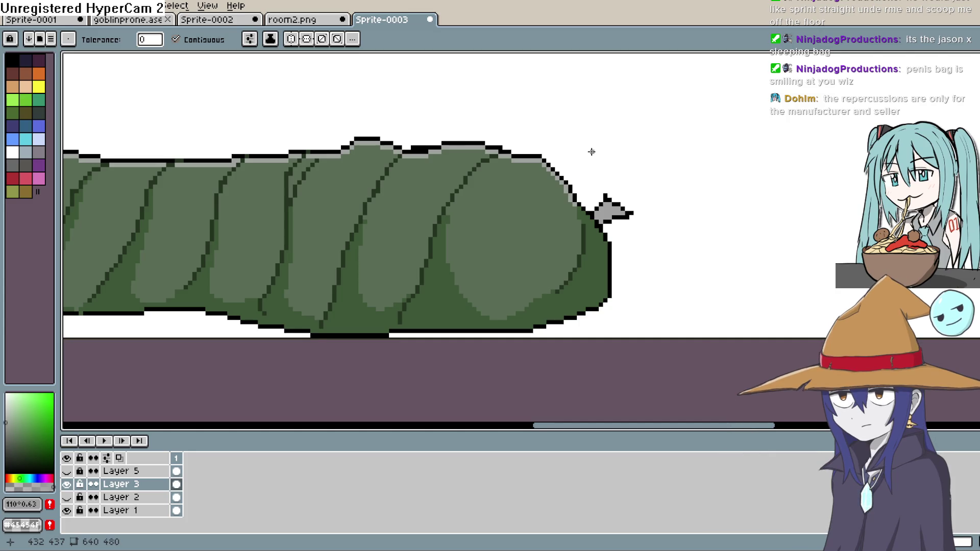
Choose a pale orange-beige and fill the pillow's upper part and lower end with it.
scroll(591, 152, down, 1)
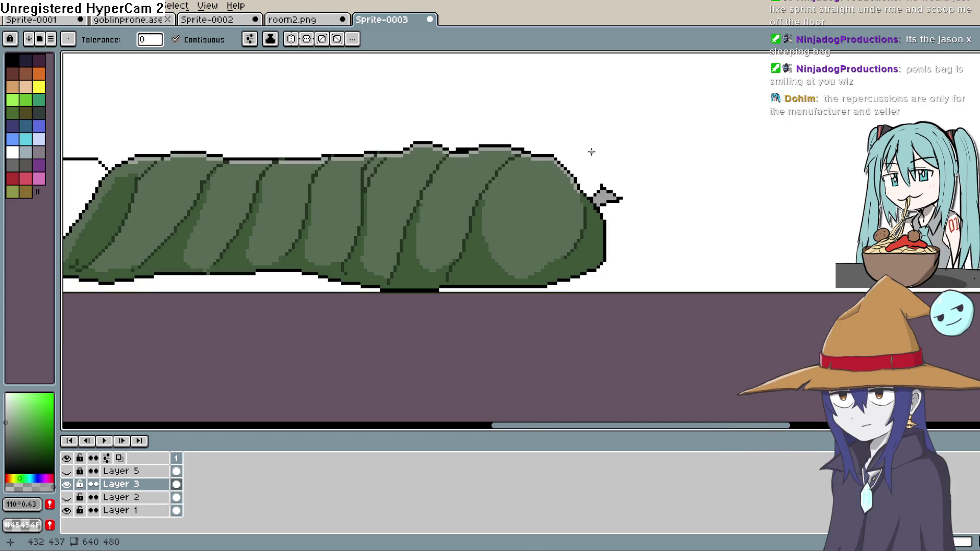
scroll(591, 151, down, 1)
drag(448, 180, 551, 190)
scroll(541, 205, up, 2)
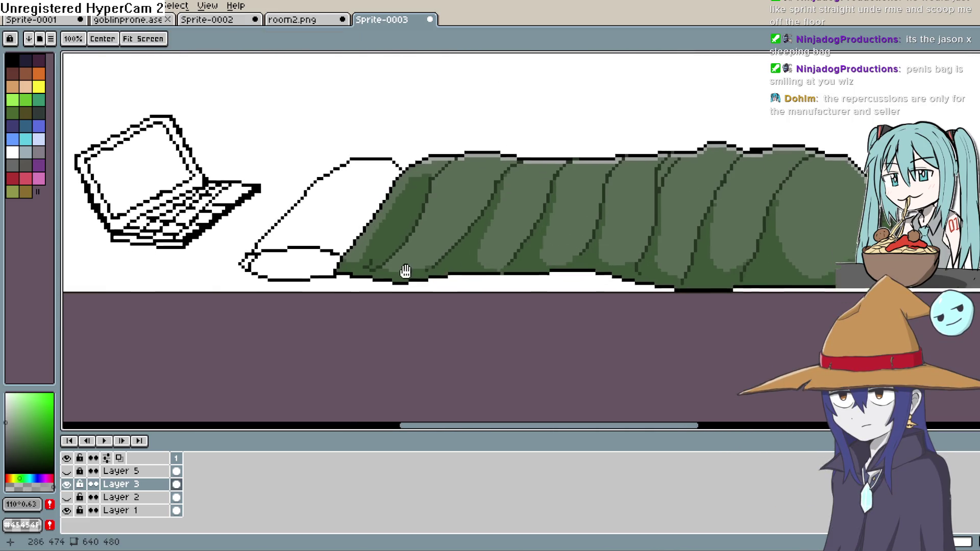
click(8, 478)
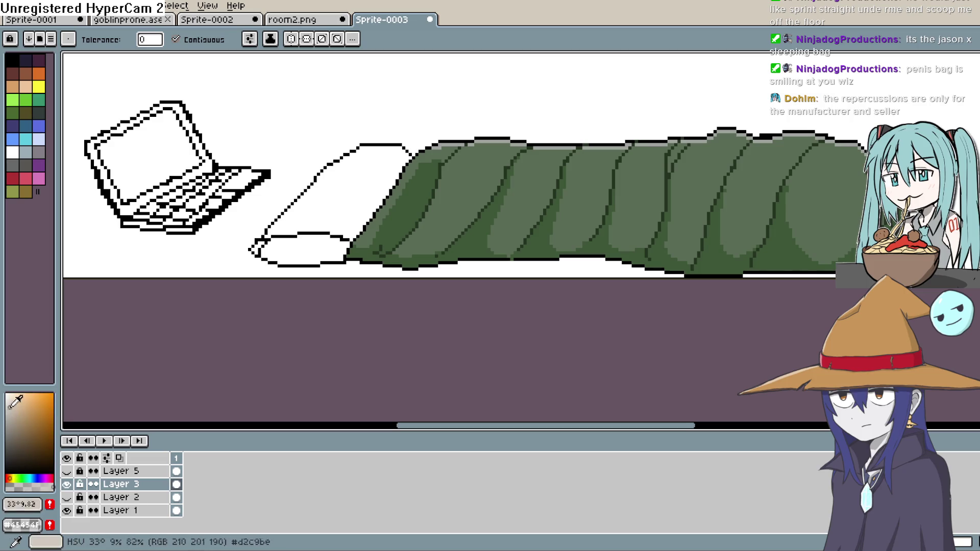
click(7, 415)
click(12, 409)
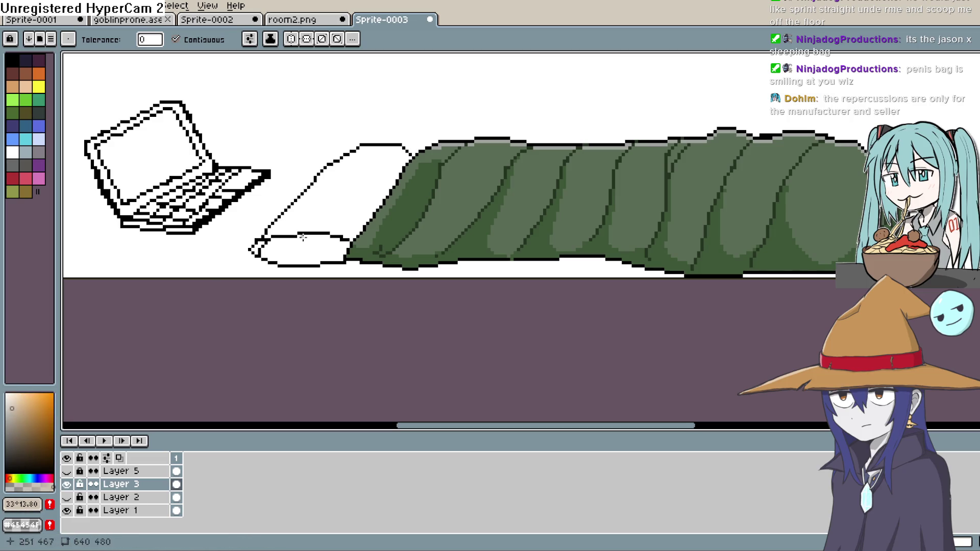
click(391, 184)
click(334, 241)
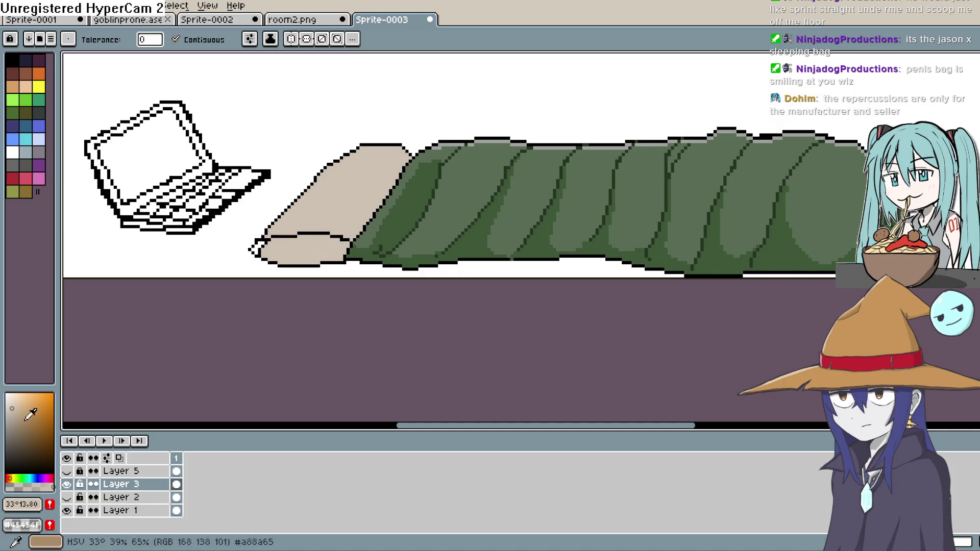
Pick a deeper beige shade and return to the Paint Bucket.
click(20, 420)
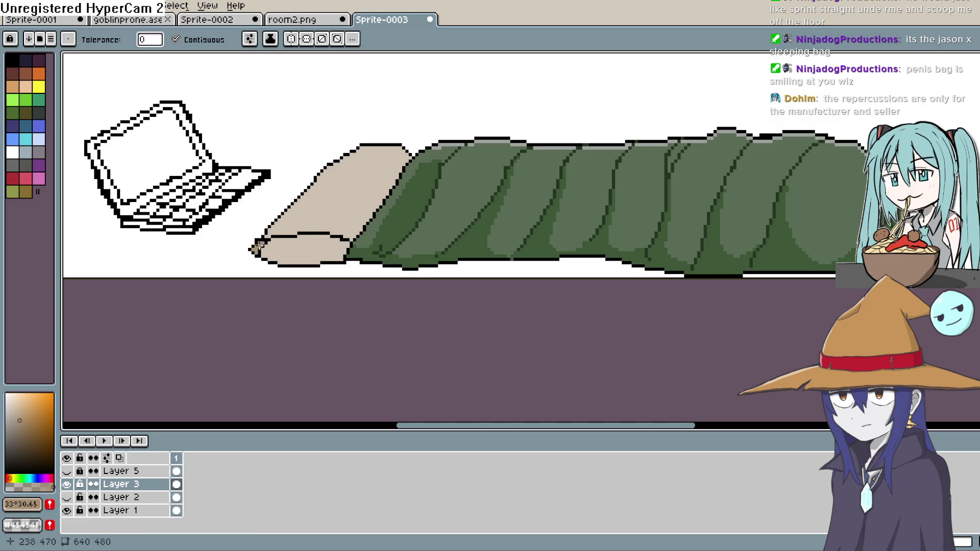
scroll(399, 216, down, 1)
scroll(394, 219, up, 1)
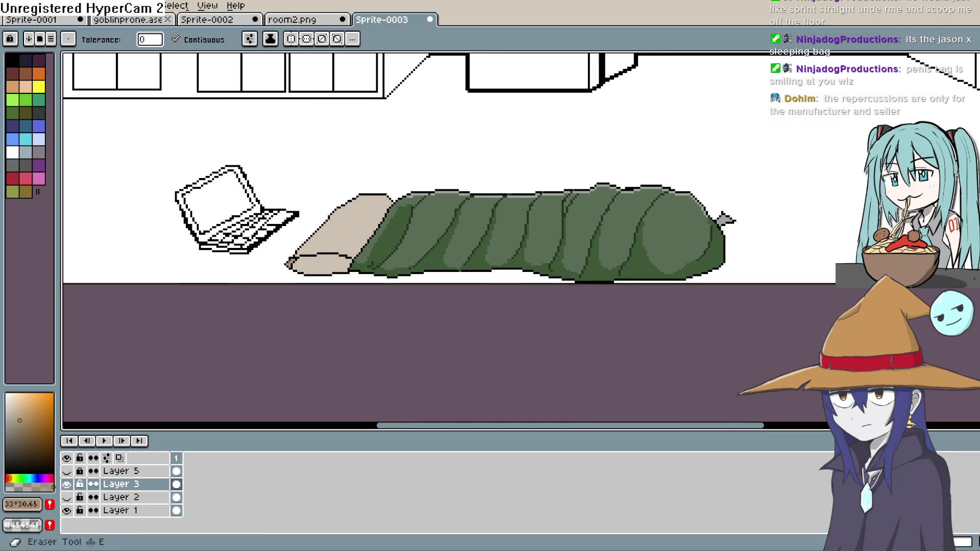
click(973, 102)
key(i)
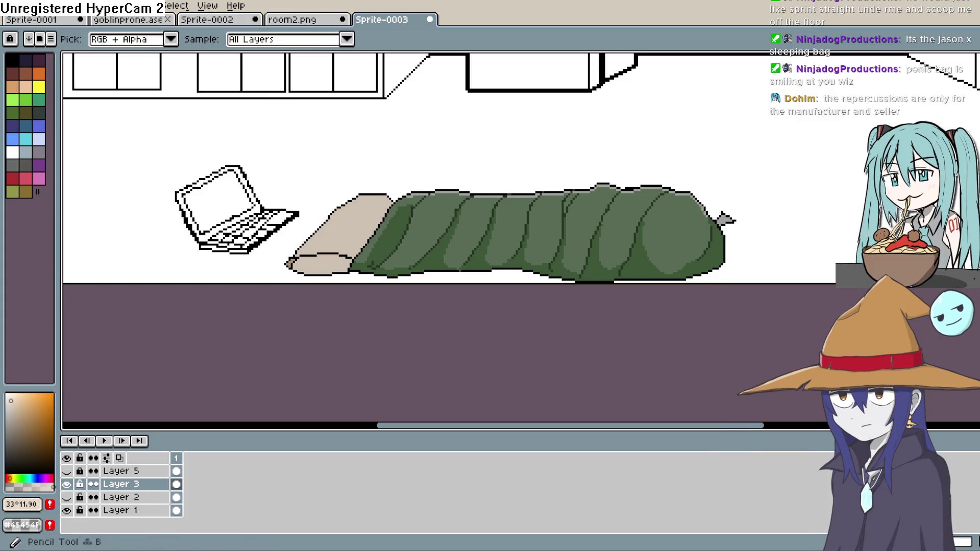
click(973, 102)
key(g)
scroll(347, 214, up, 2)
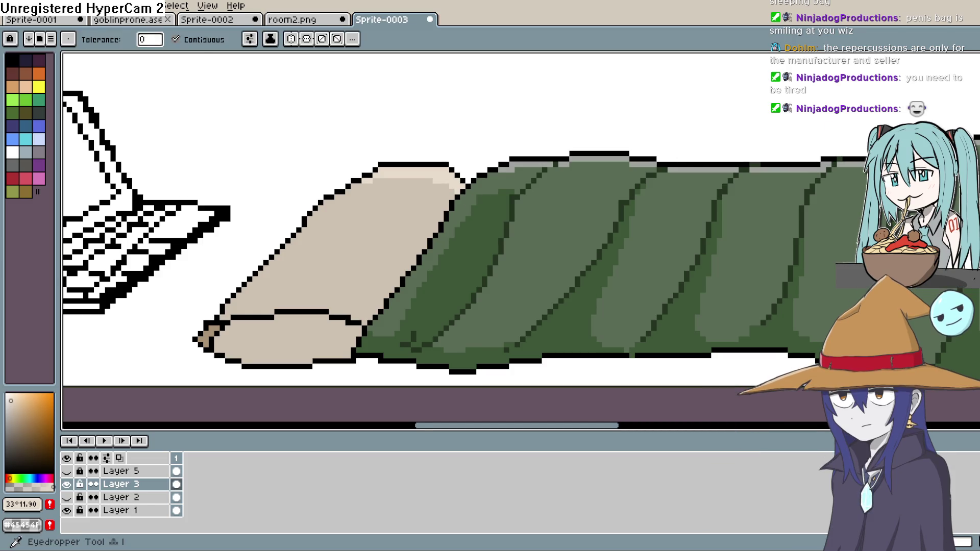
Pick a darker brown than the pillow beige and draw a diagonal line across the pillow.
key(i)
click(298, 274)
click(19, 420)
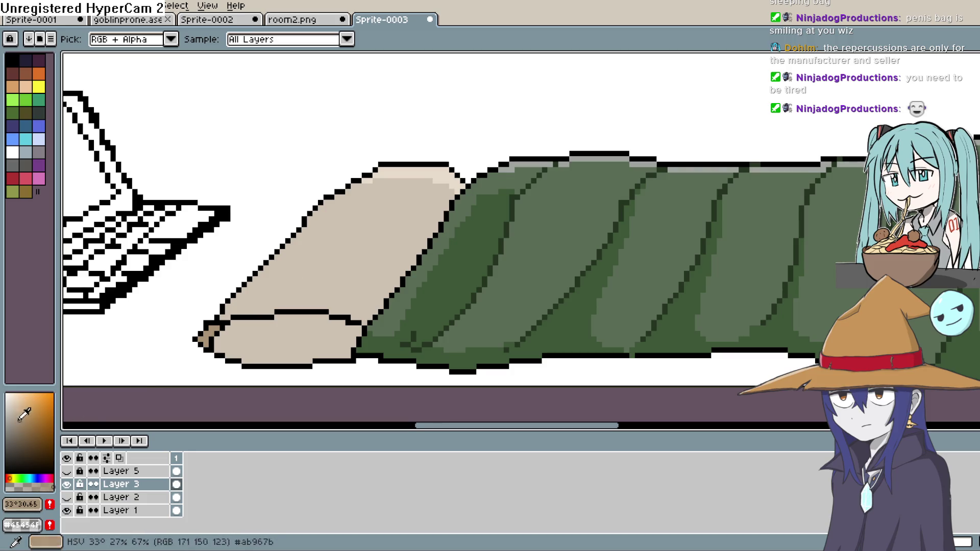
key(b)
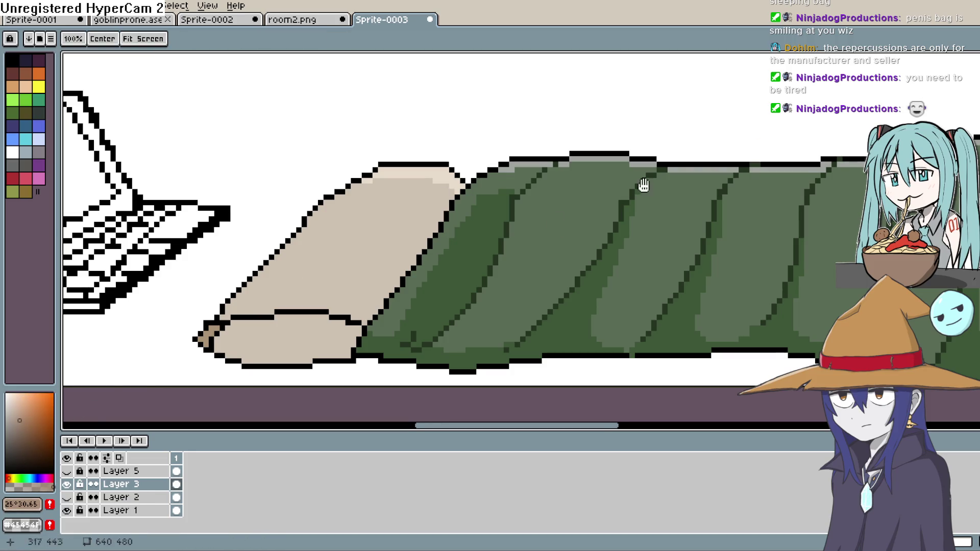
scroll(312, 287, down, 3)
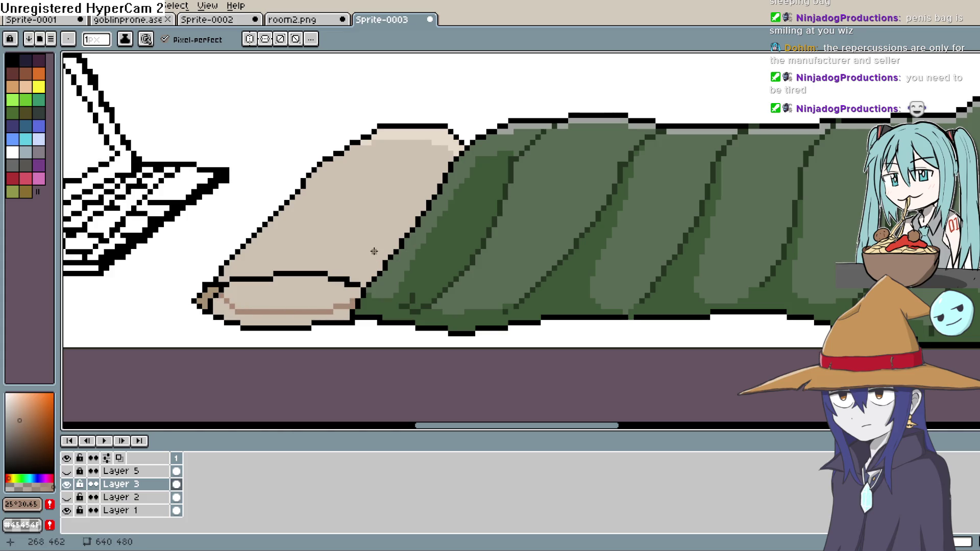
drag(451, 153, 351, 269)
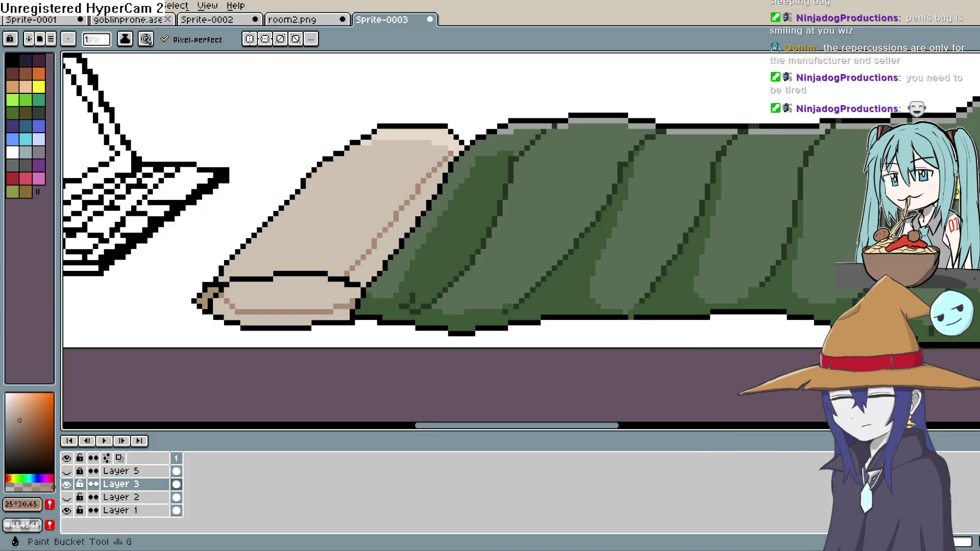
Fill the pillow strip beside the bag and its lower band with the darker brown.
key(g)
click(420, 202)
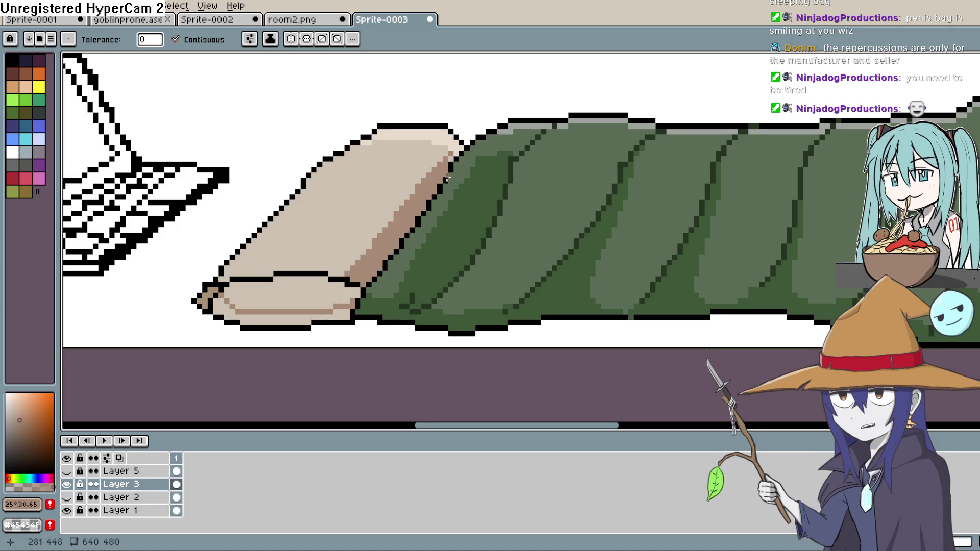
click(307, 314)
scroll(456, 203, down, 1)
scroll(455, 203, down, 1)
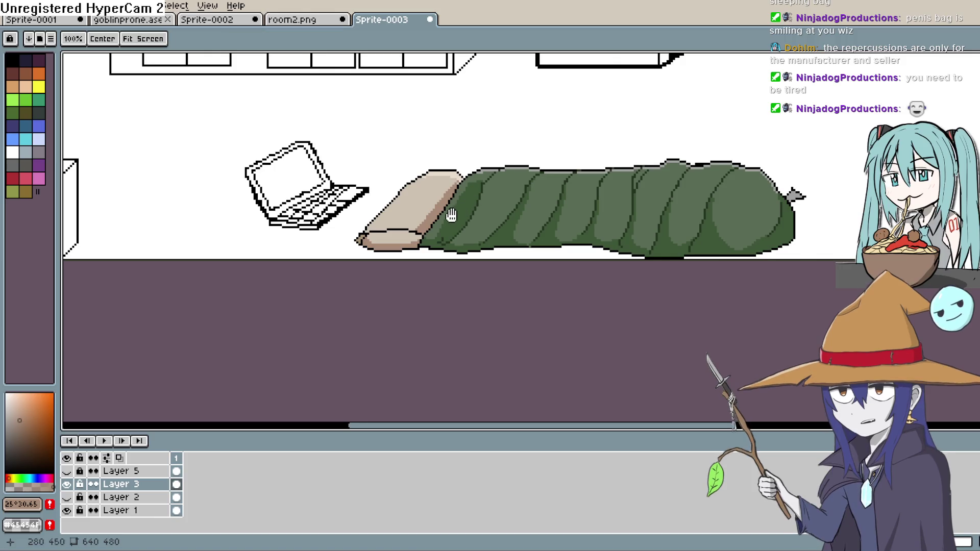
drag(454, 213, 415, 289)
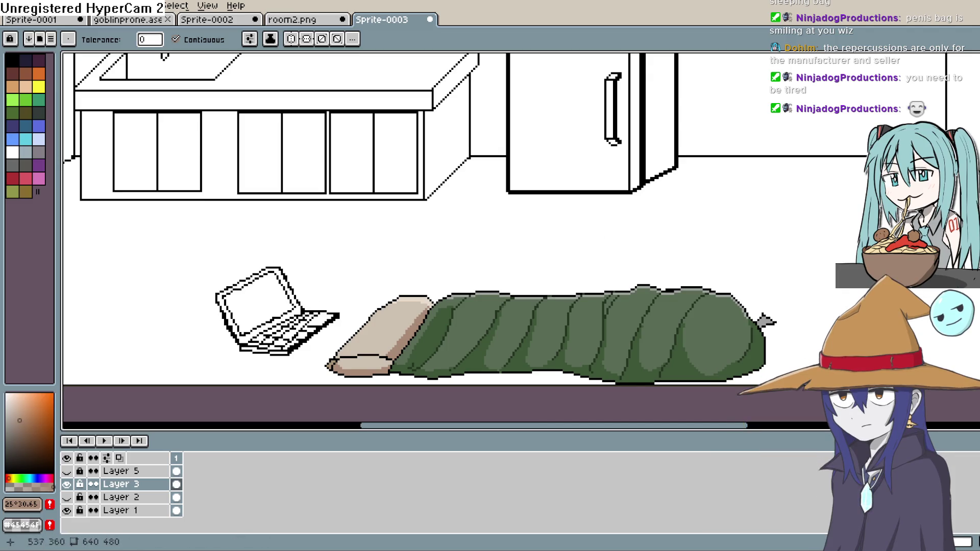
Fill the pillow's light edge beside the bag with its beige, then resample pale beige #cec1b1.
key(i)
click(378, 327)
drag(378, 326, 354, 294)
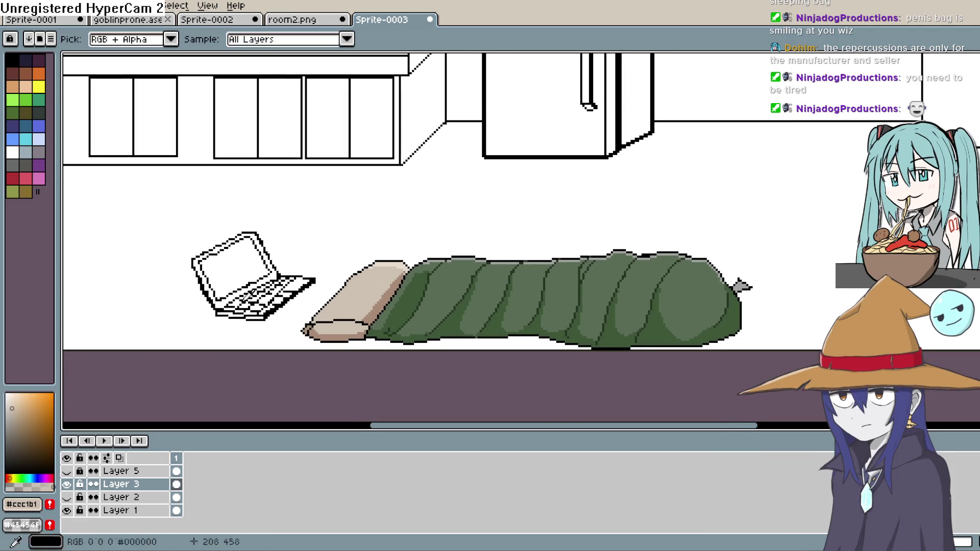
key(g)
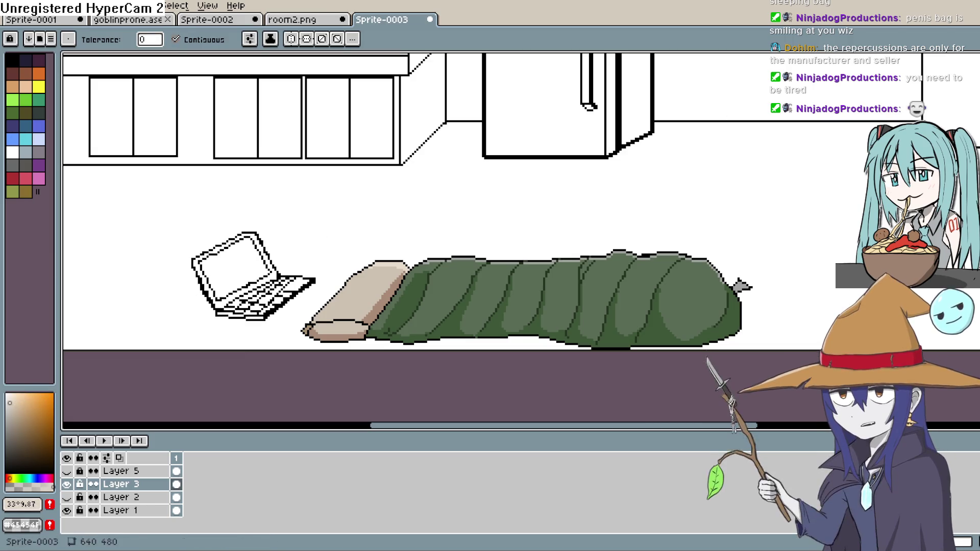
click(402, 287)
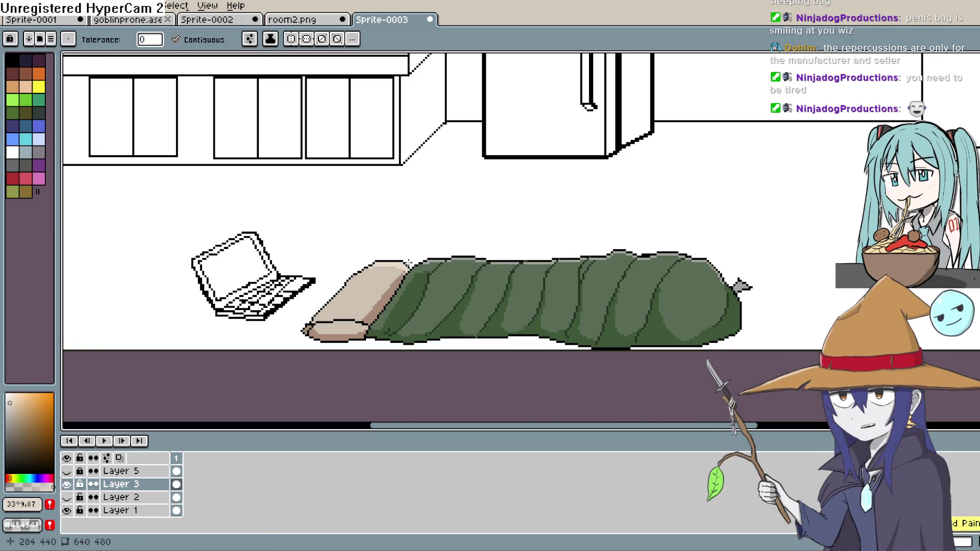
key(i)
click(373, 286)
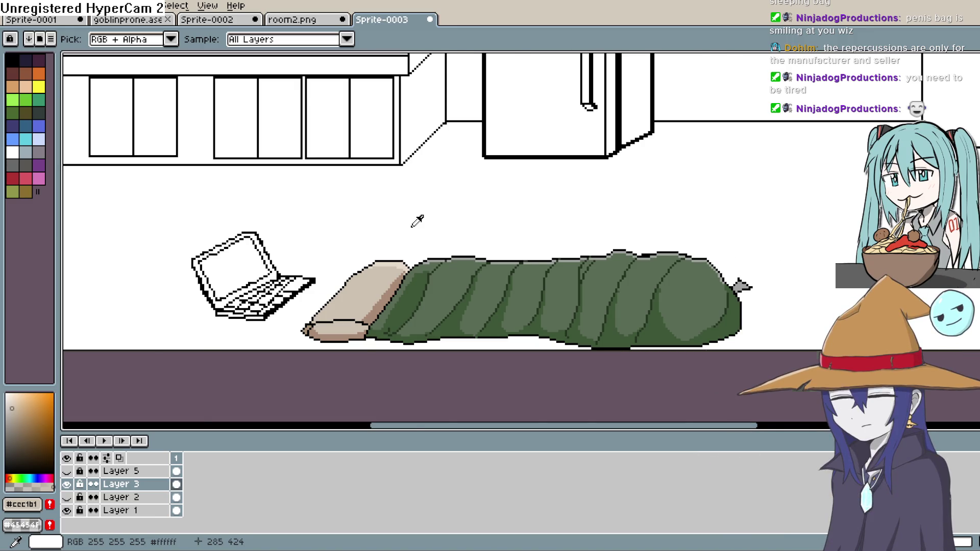
scroll(417, 220, up, 2)
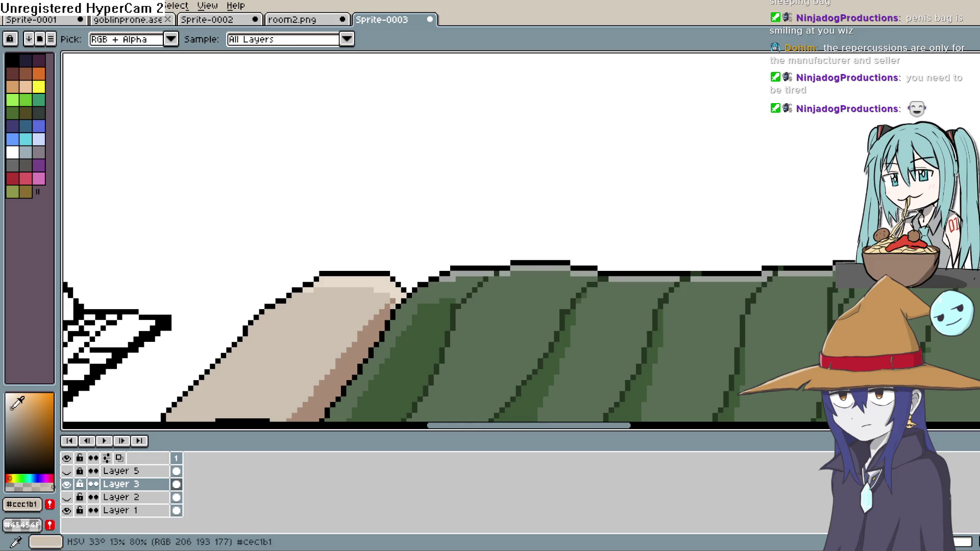
key(g)
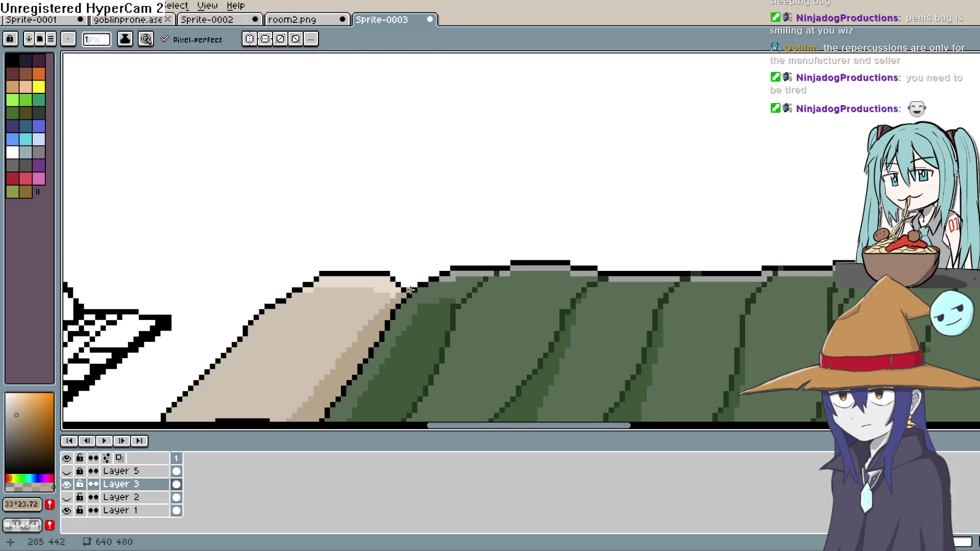
scroll(410, 290, down, 4)
key(z)
scroll(499, 263, up, 1)
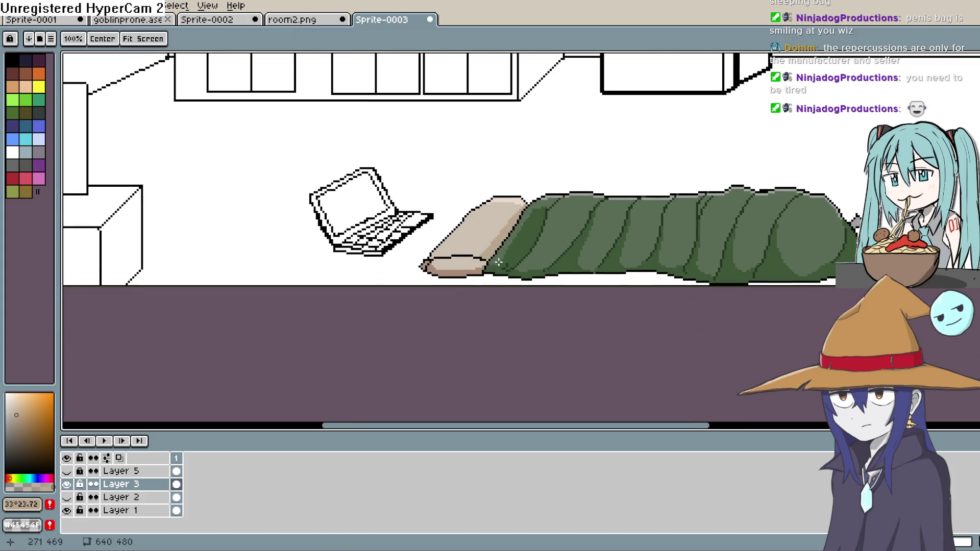
drag(499, 262, 482, 295)
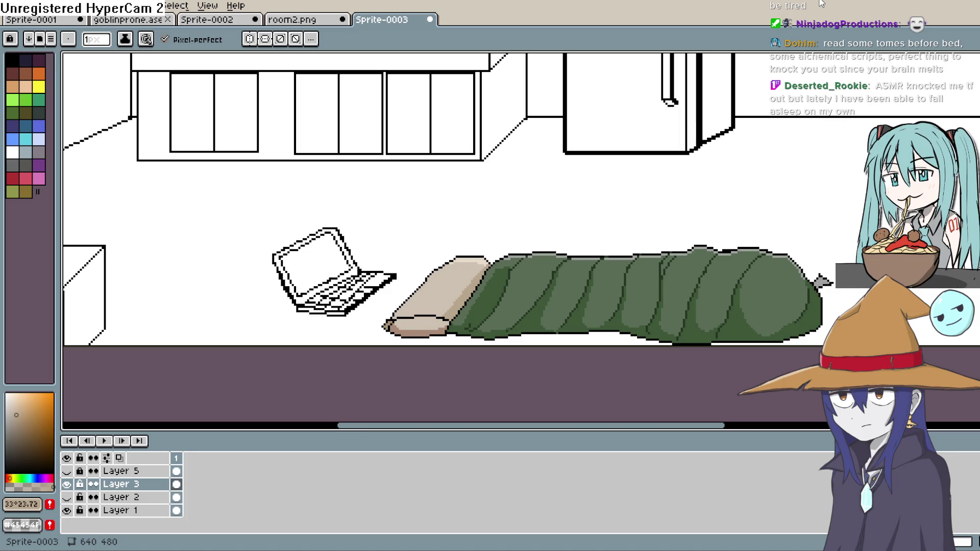
scroll(578, 217, down, 2)
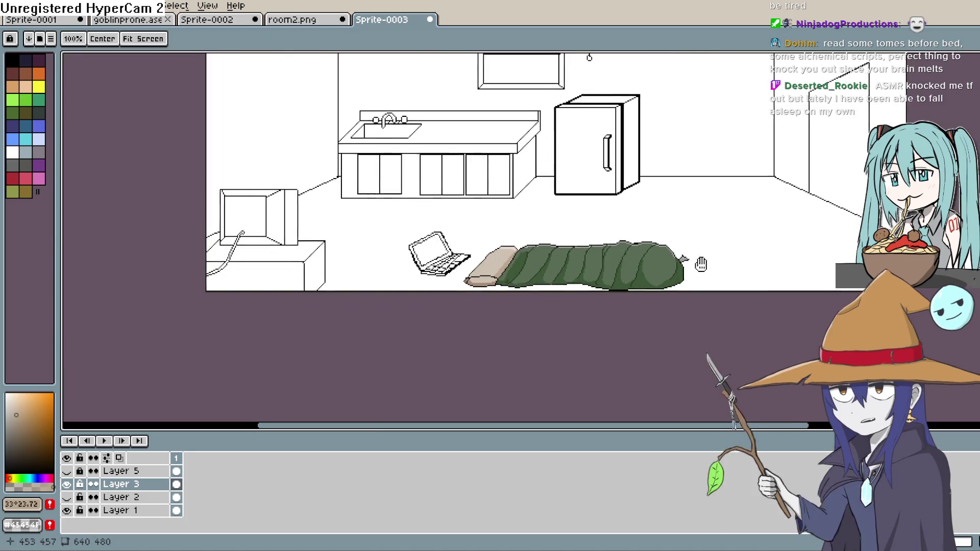
drag(701, 264, 700, 216)
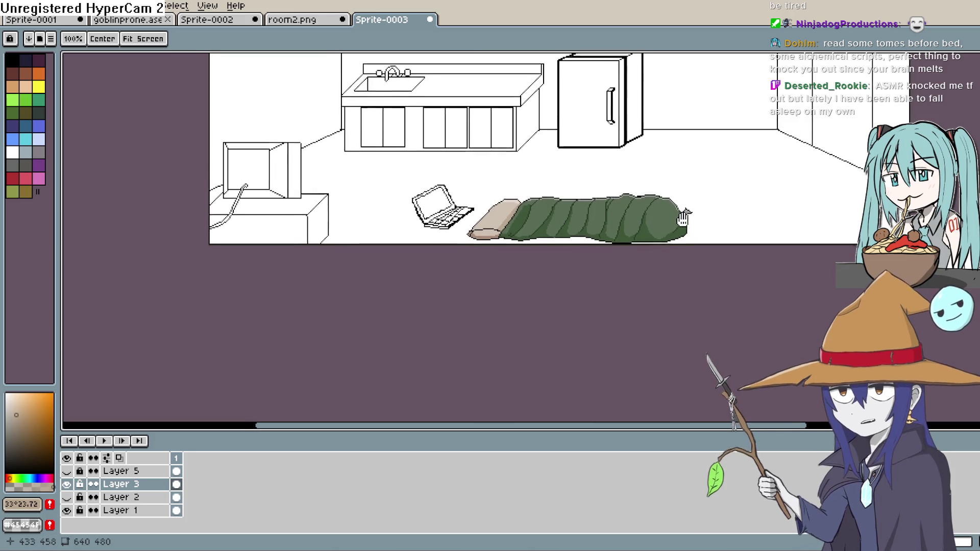
scroll(682, 219, up, 3)
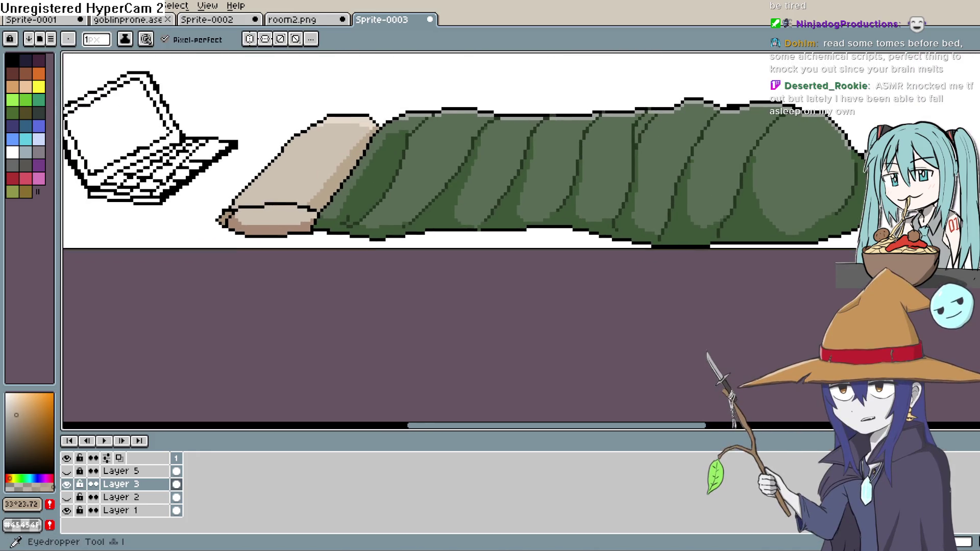
Draw a new black outline under the sleeping bag's bottom edge with the Pencil.
alt+click(581, 232)
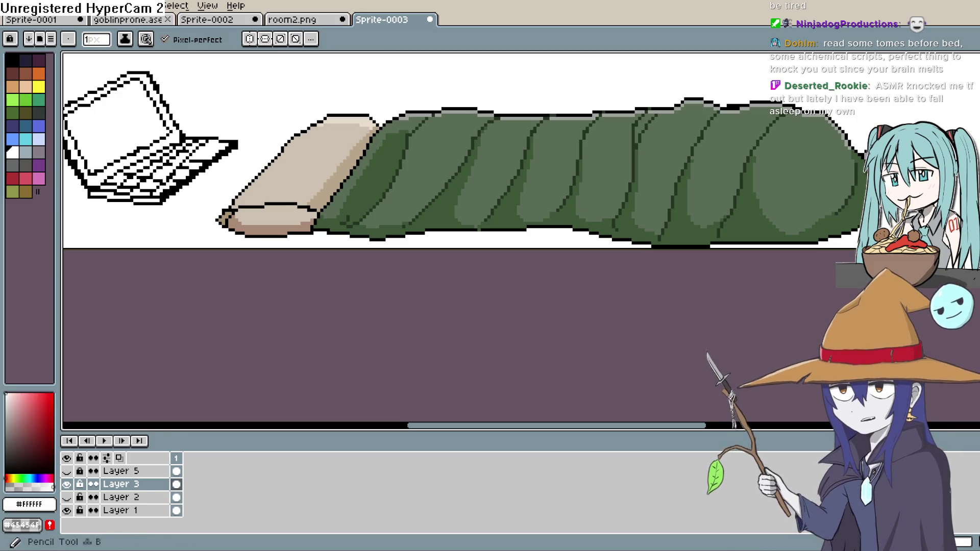
scroll(603, 245, up, 2)
drag(604, 246, 665, 237)
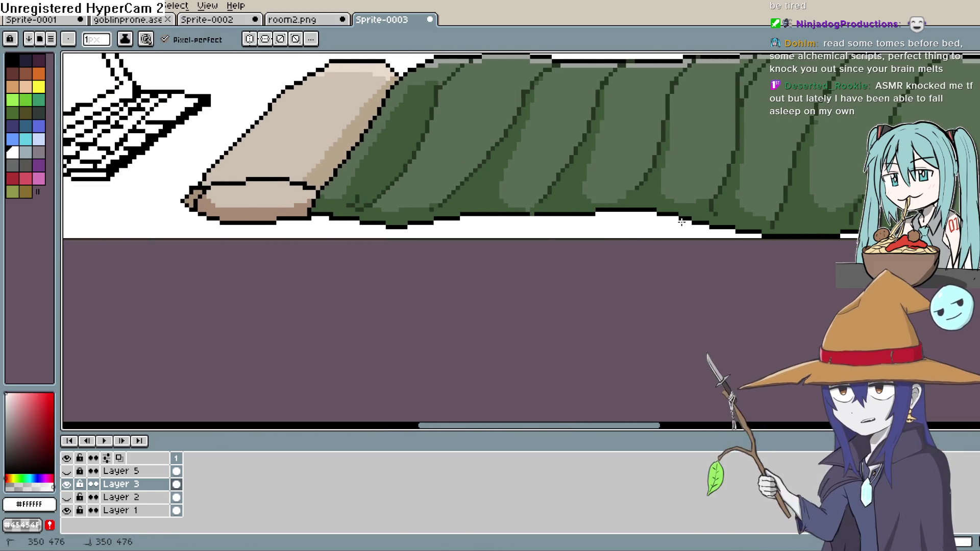
alt+click(676, 207)
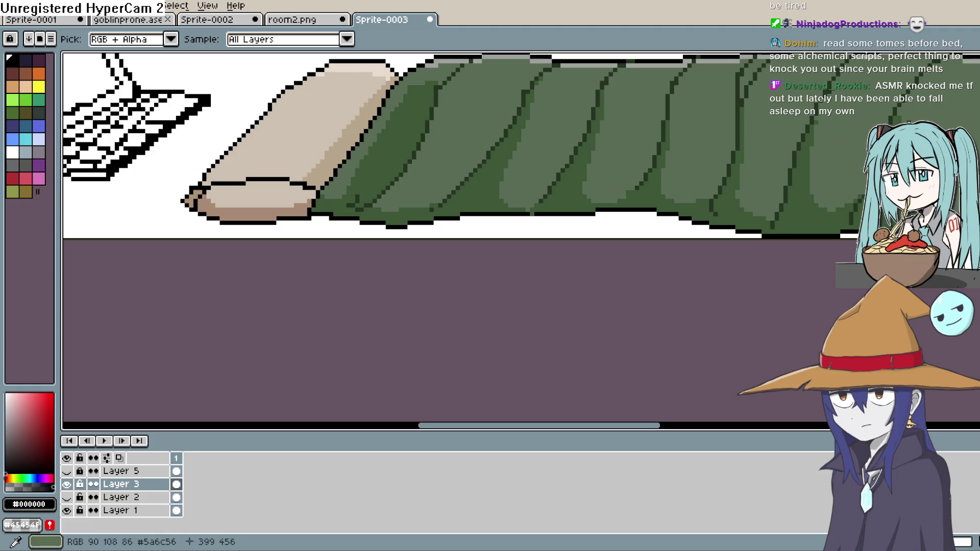
mouse_move(663, 217)
mouse_down()
mouse_move(628, 234)
mouse_move(401, 230)
mouse_up()
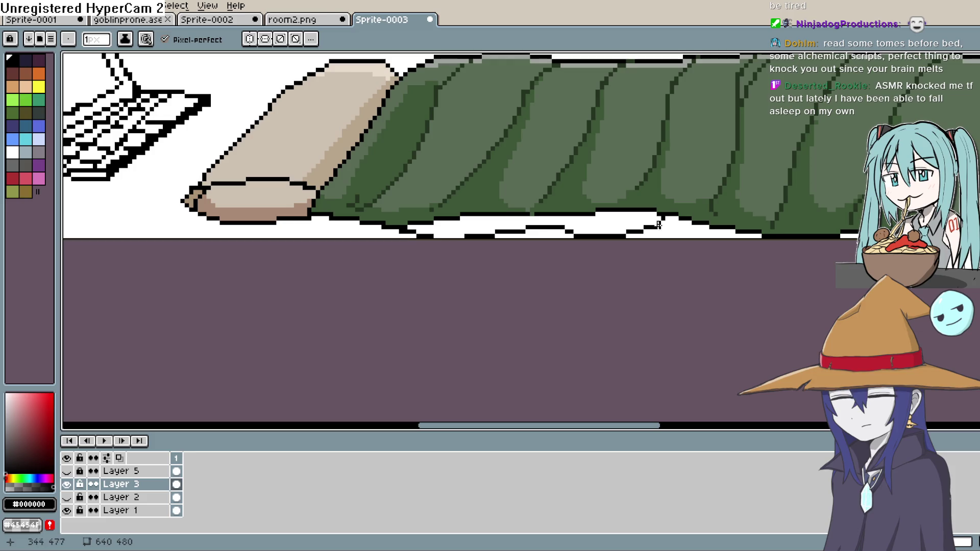
drag(659, 225, 737, 233)
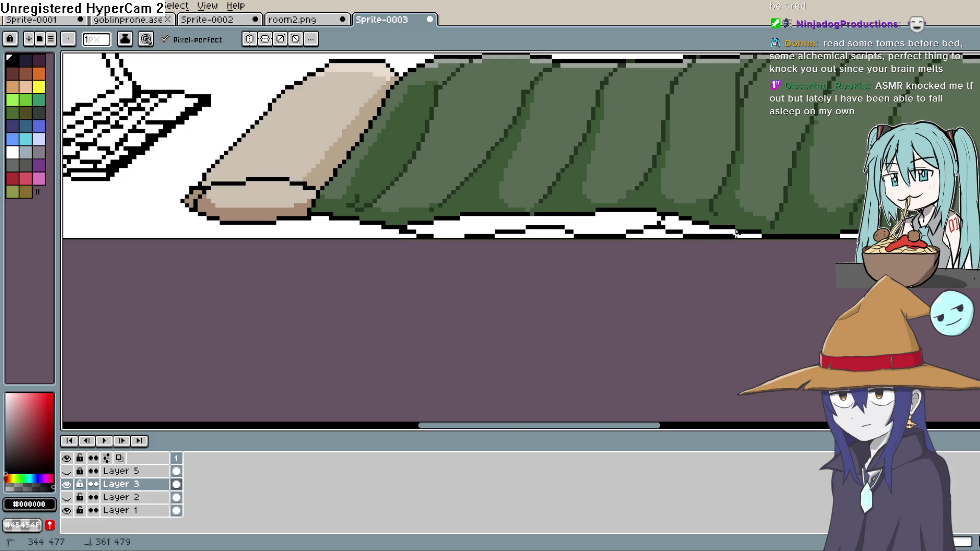
Fill the white strip under the bag with dark green #3d5737 and cover stray outline segments.
alt+click(665, 199)
key(g)
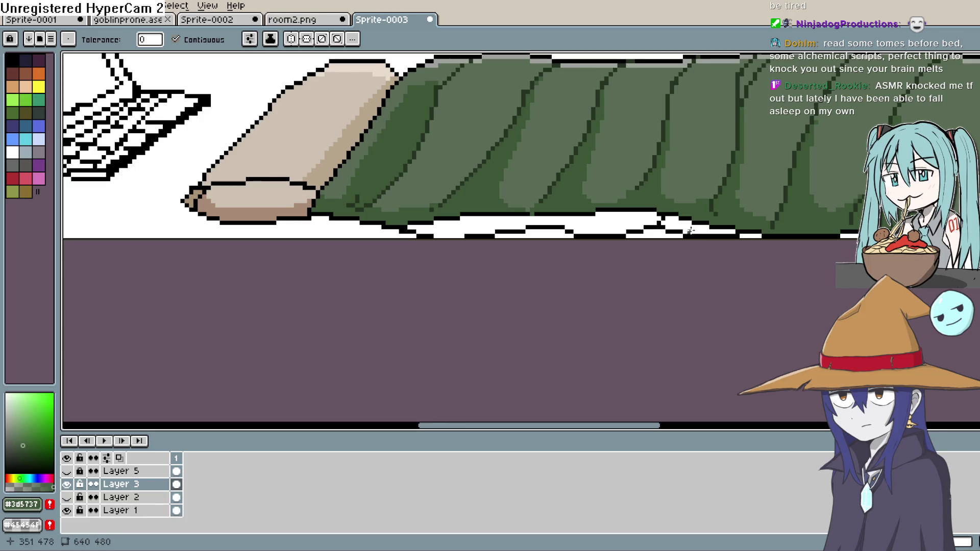
click(608, 223)
scroll(592, 235, down, 3)
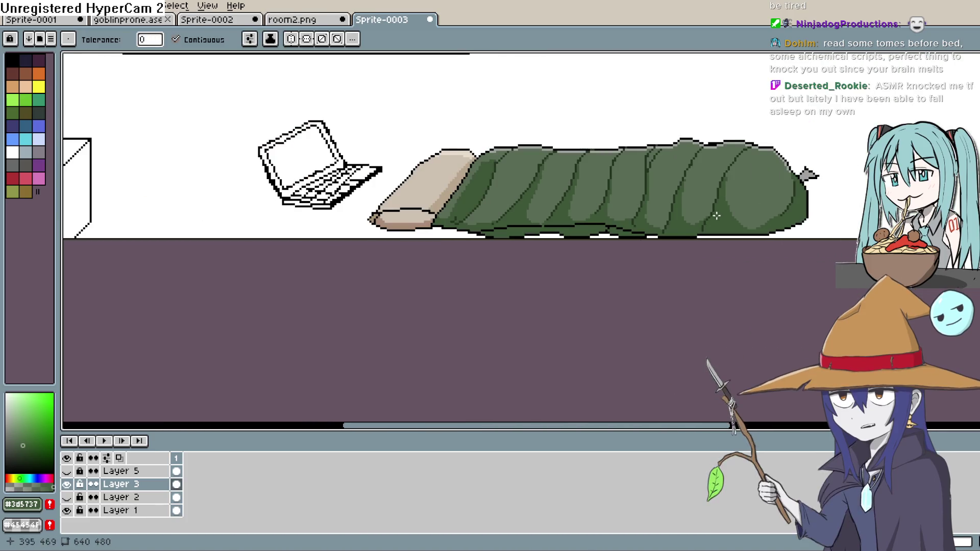
scroll(583, 248, up, 3)
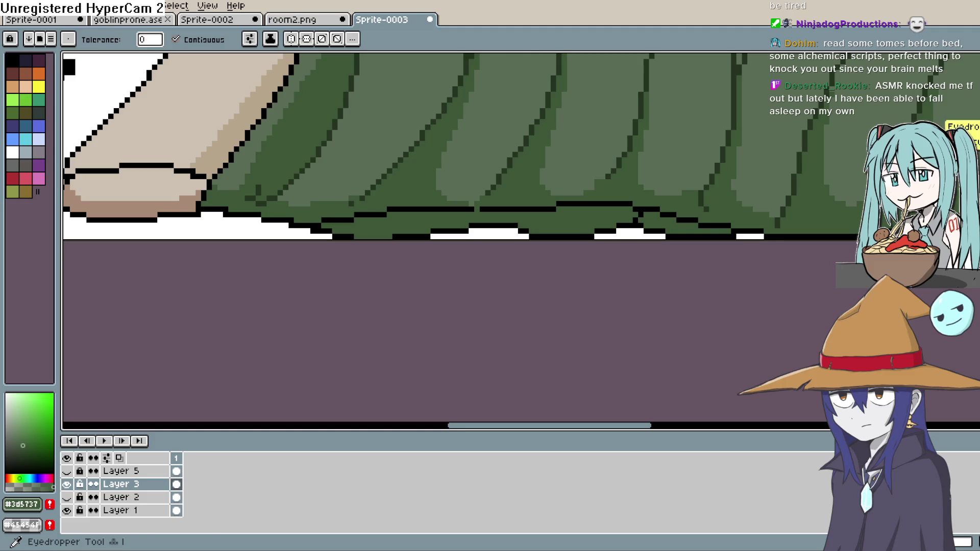
key(b)
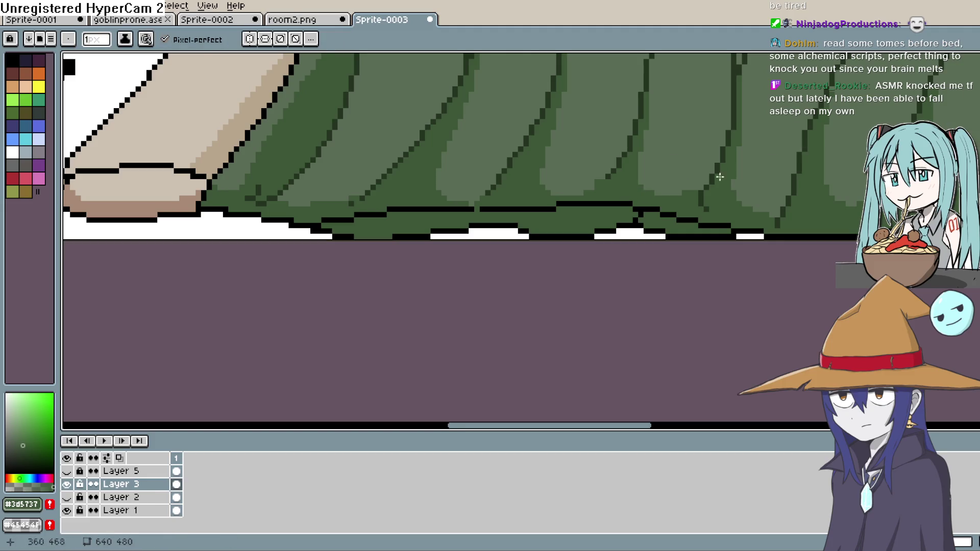
click(631, 206)
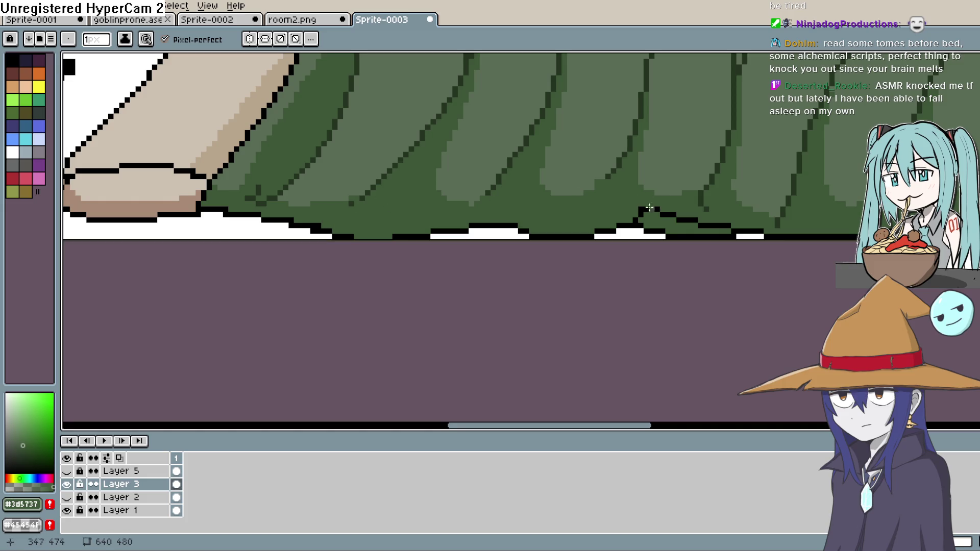
drag(637, 217, 665, 209)
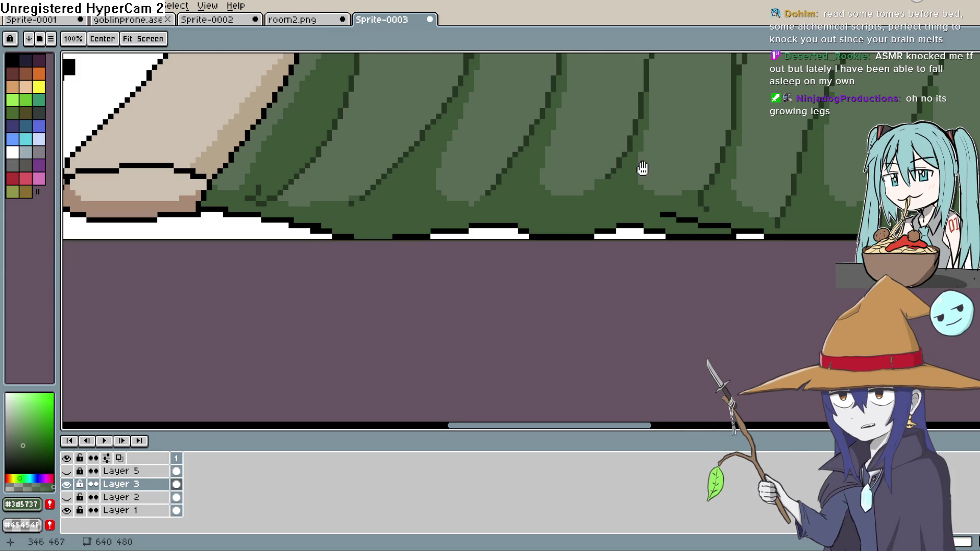
Pencil a deeper green shading line lengthwise along the sleeping bag's base.
scroll(642, 169, left, 1)
key(i)
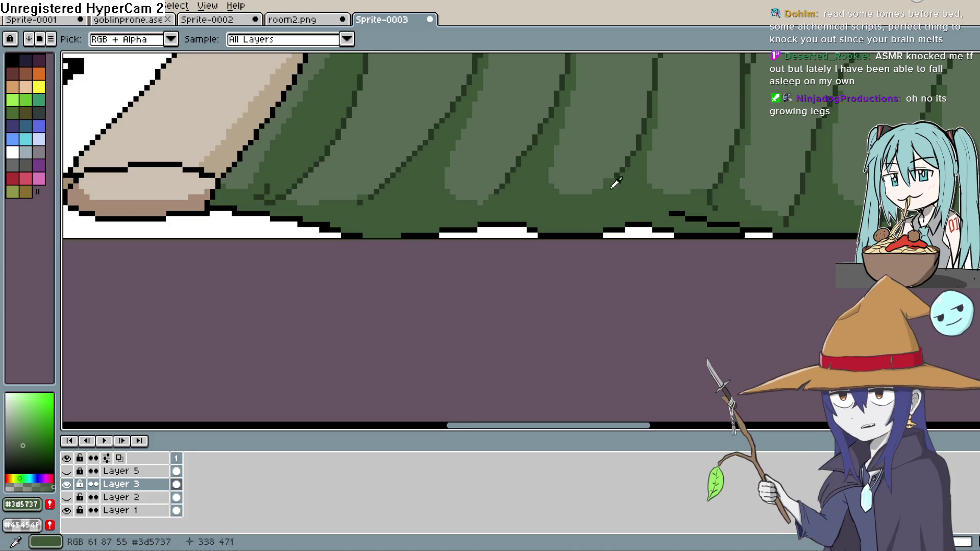
click(36, 457)
key(b)
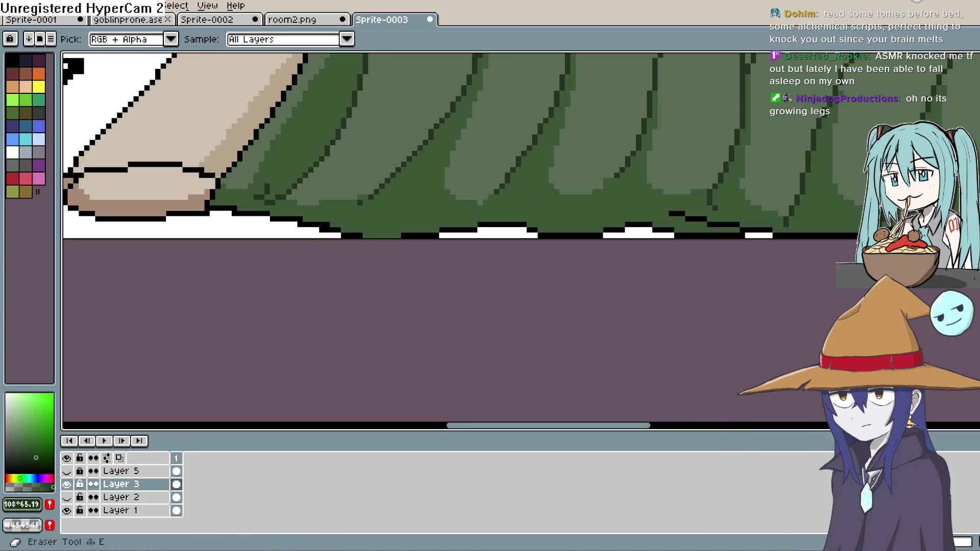
click(277, 201)
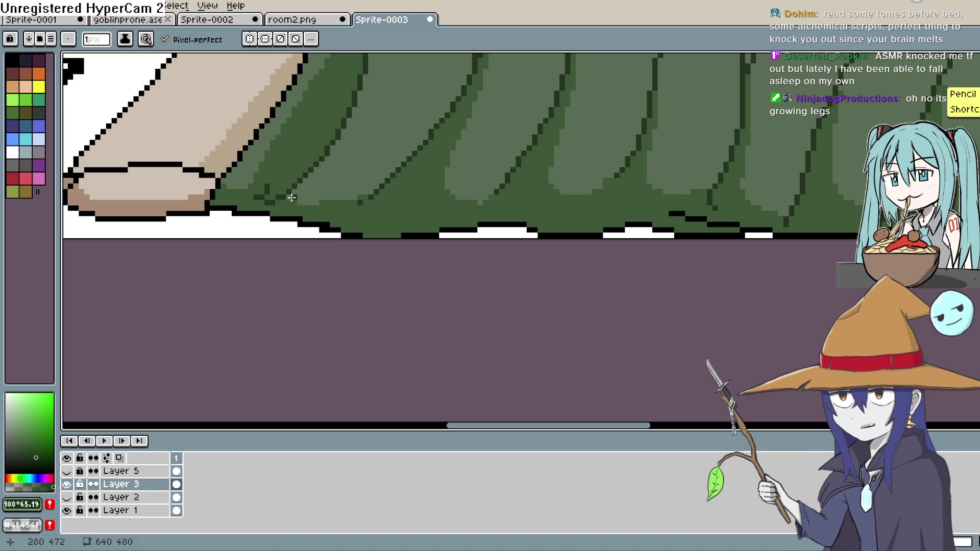
click(41, 457)
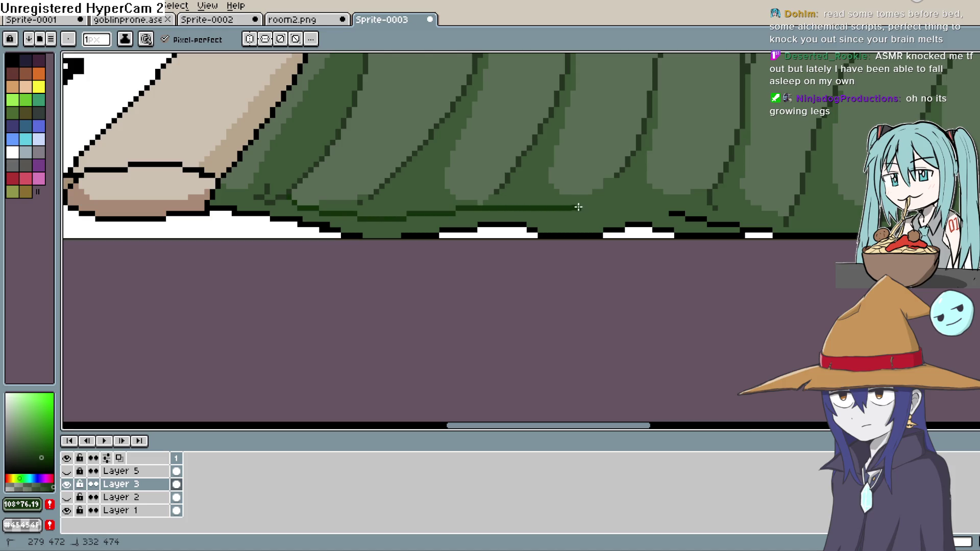
mouse_move(579, 207)
mouse_down()
mouse_move(773, 221)
mouse_move(608, 252)
mouse_move(556, 249)
mouse_move(672, 235)
mouse_up()
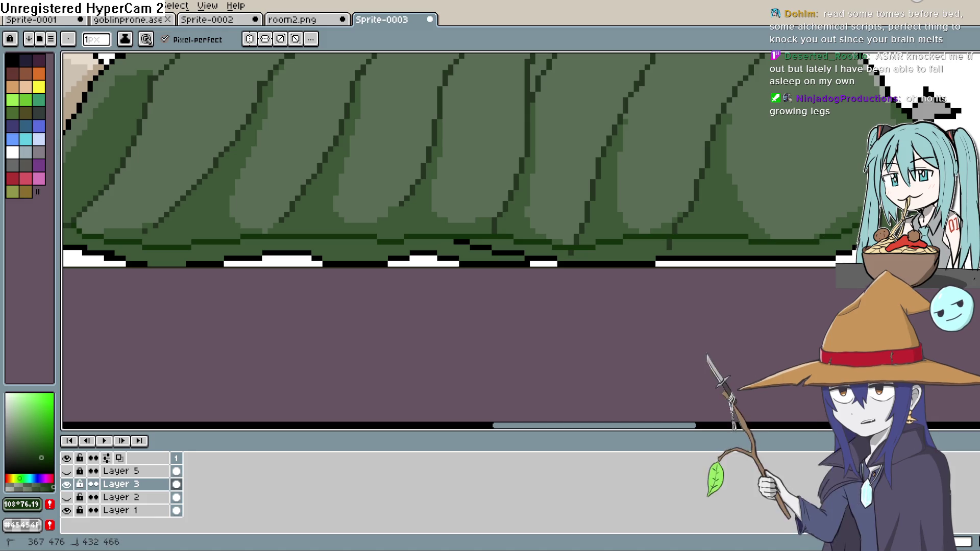
scroll(821, 283, down, 1)
scroll(821, 282, down, 2)
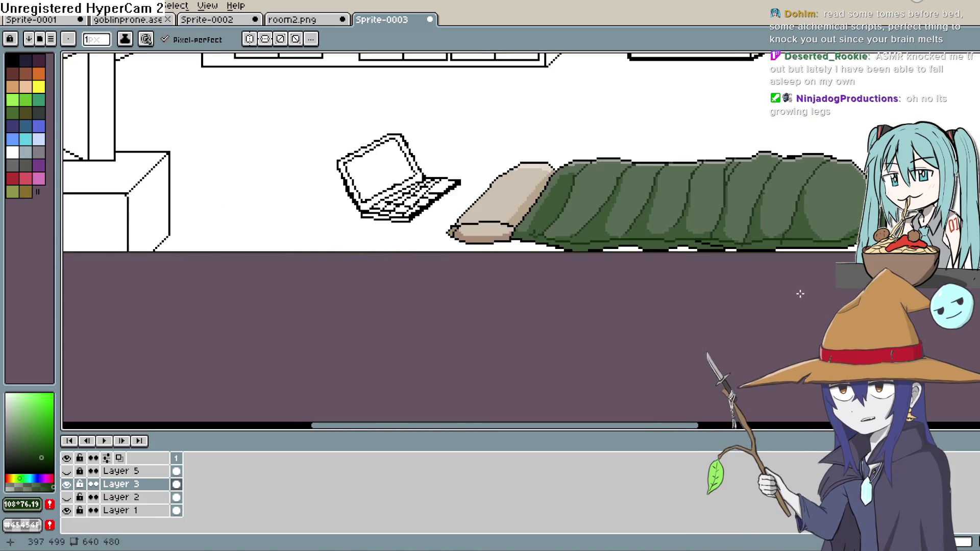
scroll(666, 252, up, 1)
scroll(666, 252, up, 4)
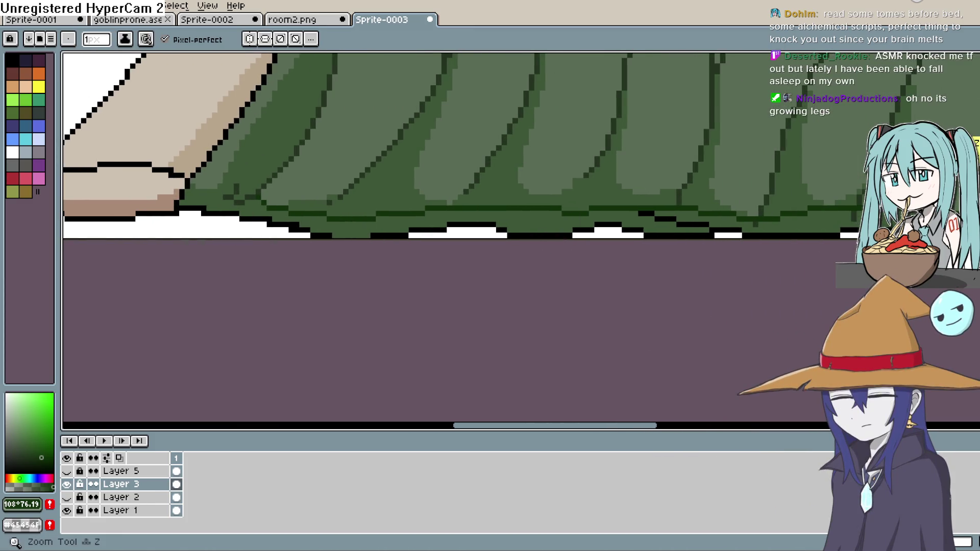
key(i)
click(572, 227)
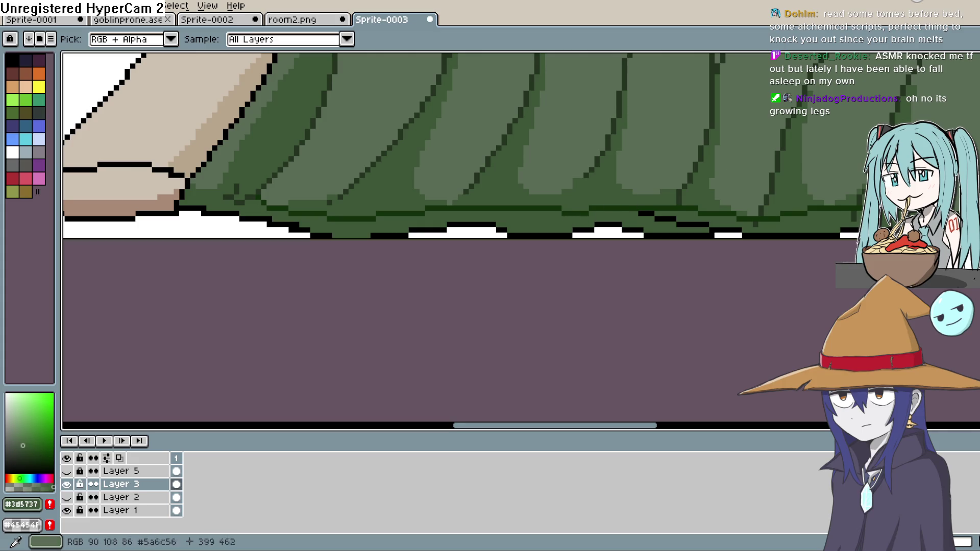
key(b)
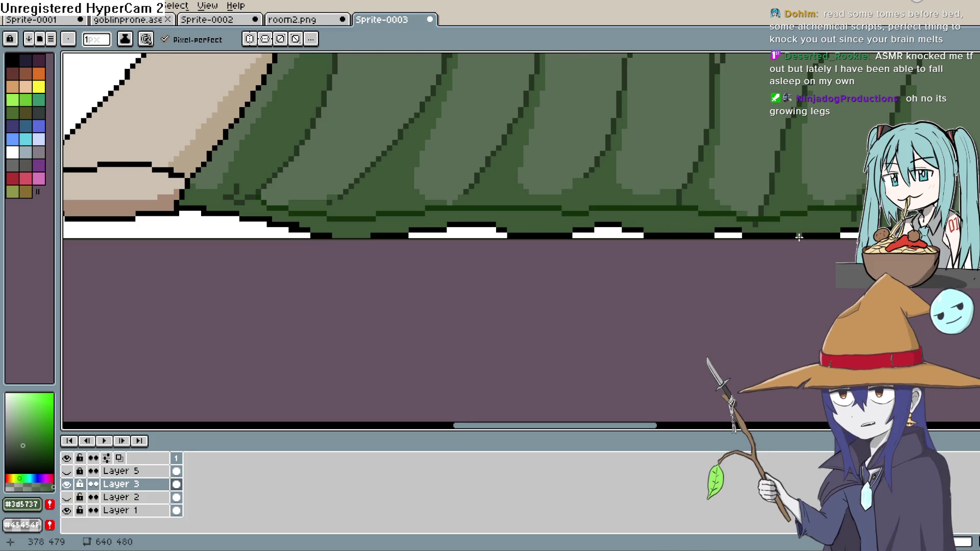
scroll(691, 225, right, 3)
click(783, 218)
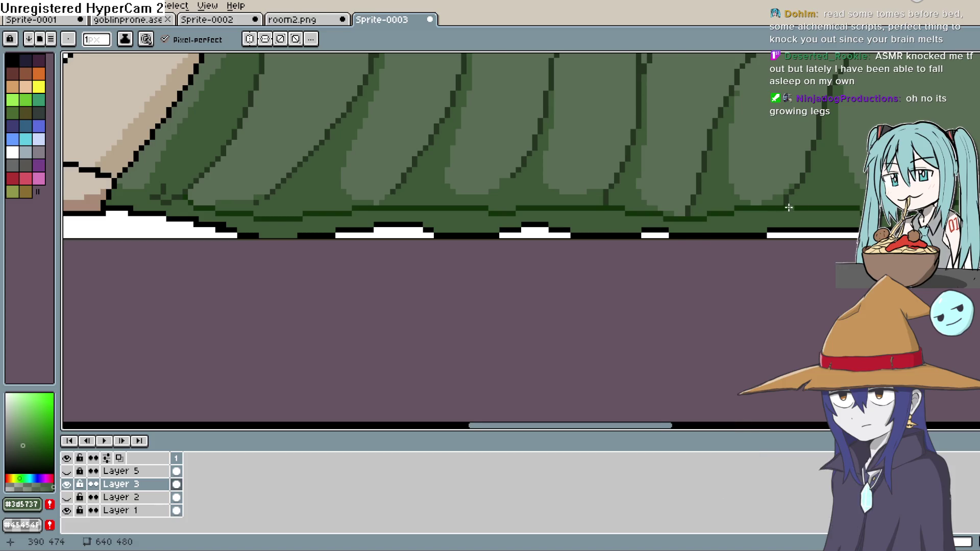
scroll(789, 207, down, 4)
drag(837, 271, 745, 240)
scroll(694, 257, up, 2)
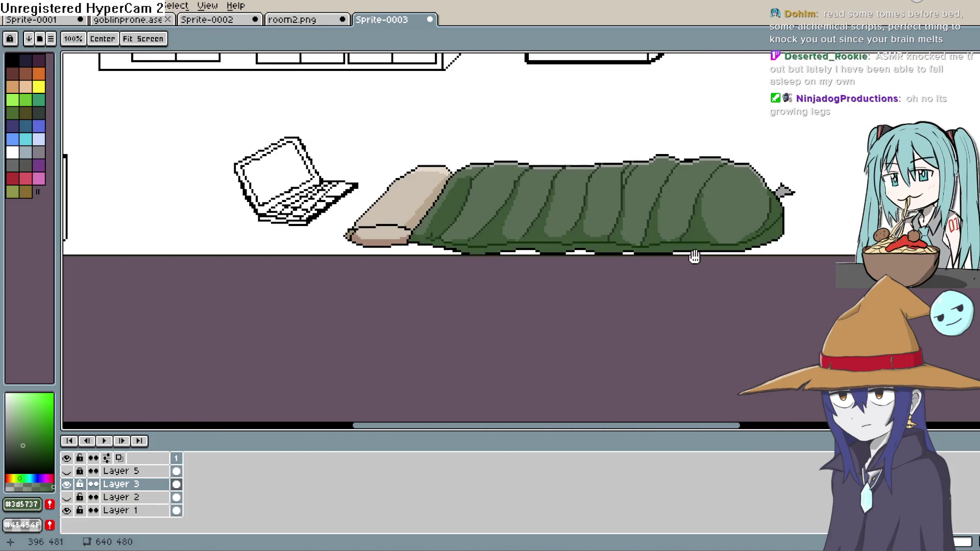
mouse_move(694, 256)
mouse_down()
mouse_move(625, 227)
mouse_move(687, 228)
mouse_move(739, 210)
mouse_up()
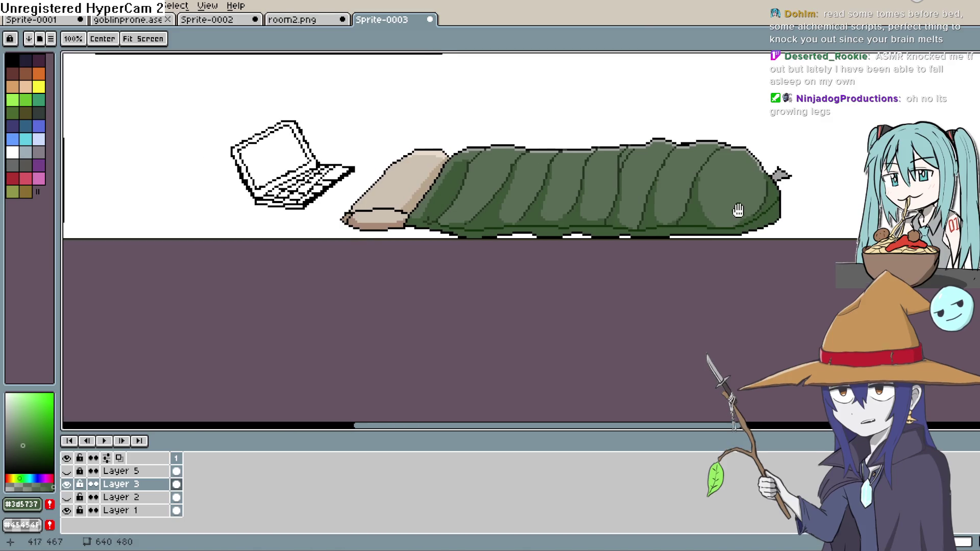
scroll(508, 247, up, 3)
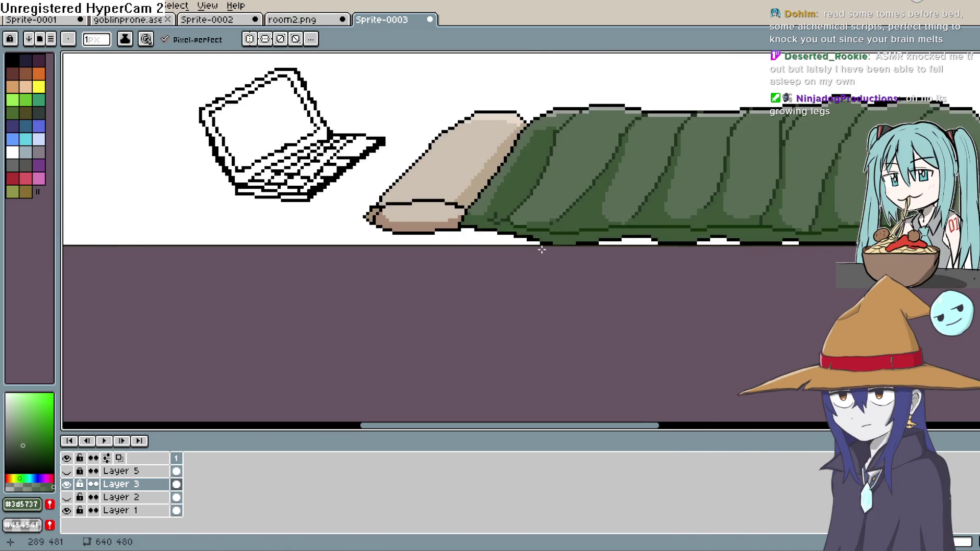
scroll(541, 250, up, 1)
scroll(501, 284, up, 1)
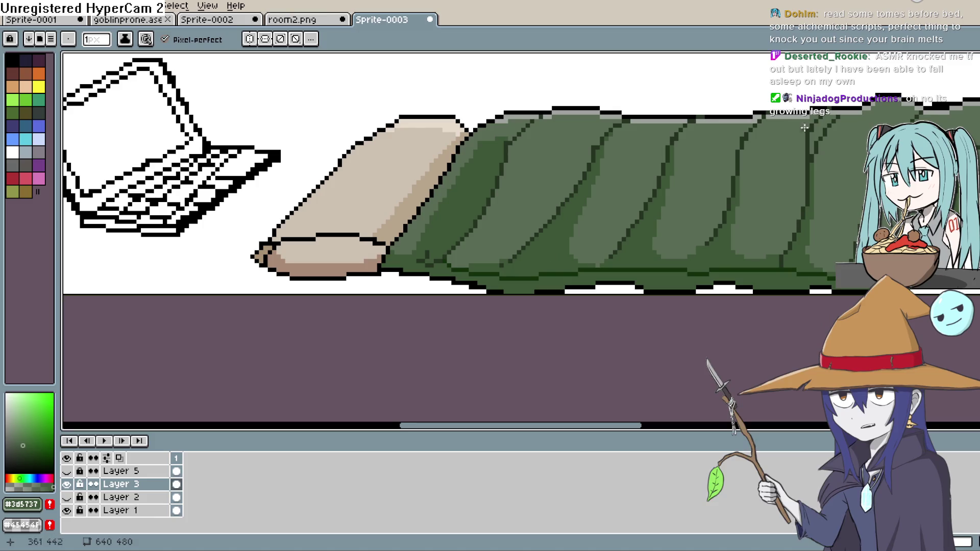
key(i)
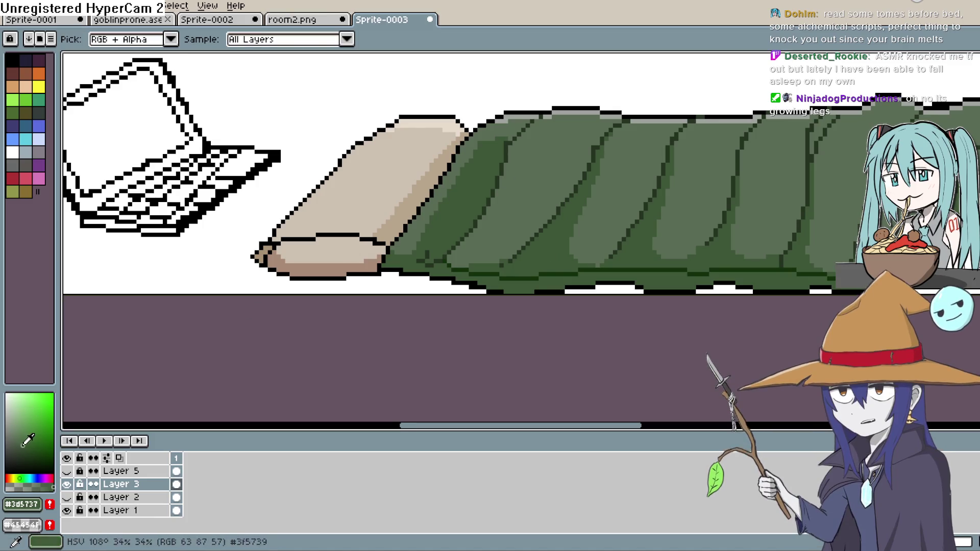
click(893, 230)
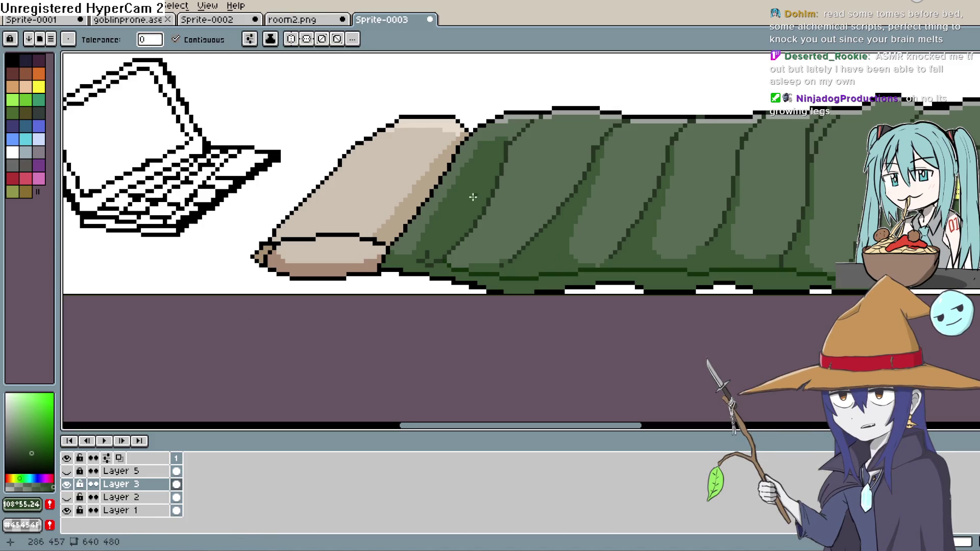
key(b)
scroll(499, 252, up, 3)
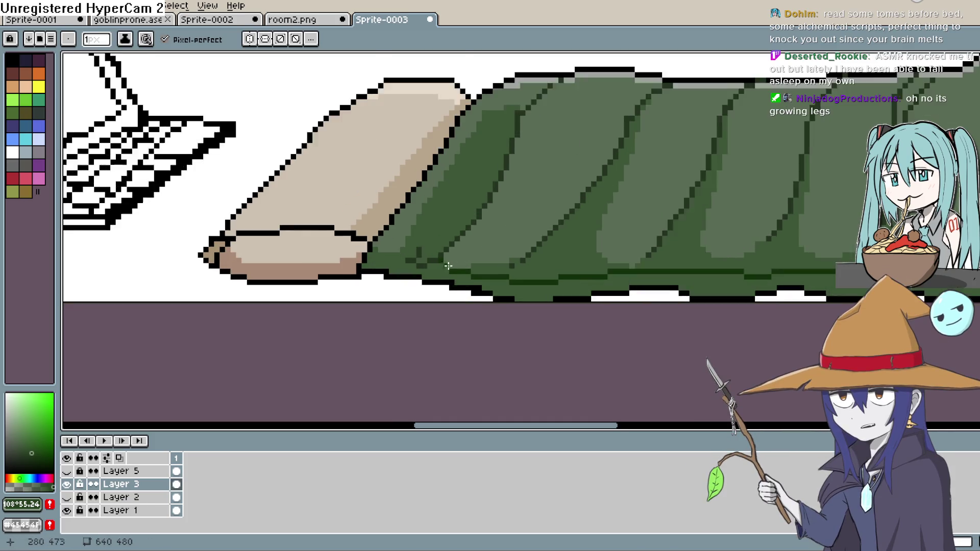
scroll(498, 253, down, 5)
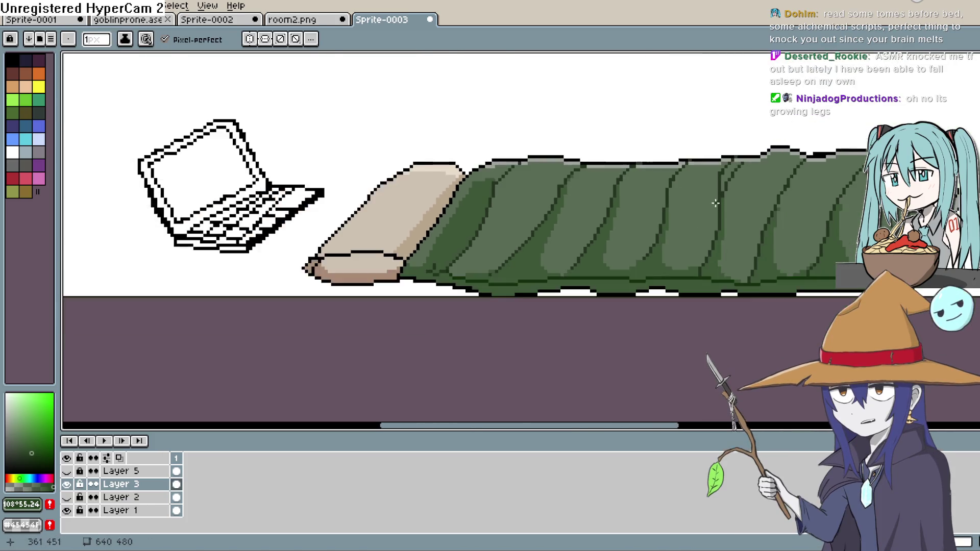
Paint vivid green shading pixels along the bag's lower edge toward the pillow.
scroll(599, 198, right, 2)
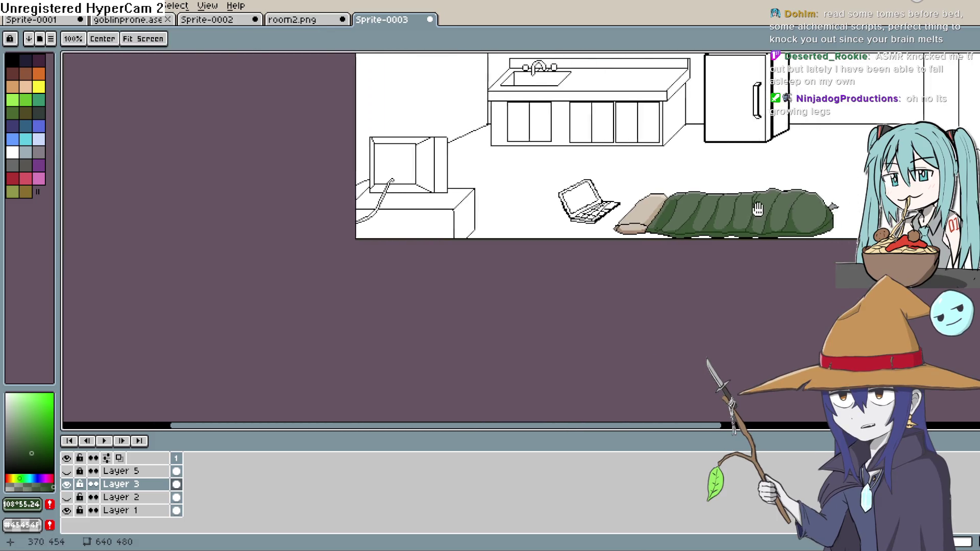
scroll(598, 197, up, 4)
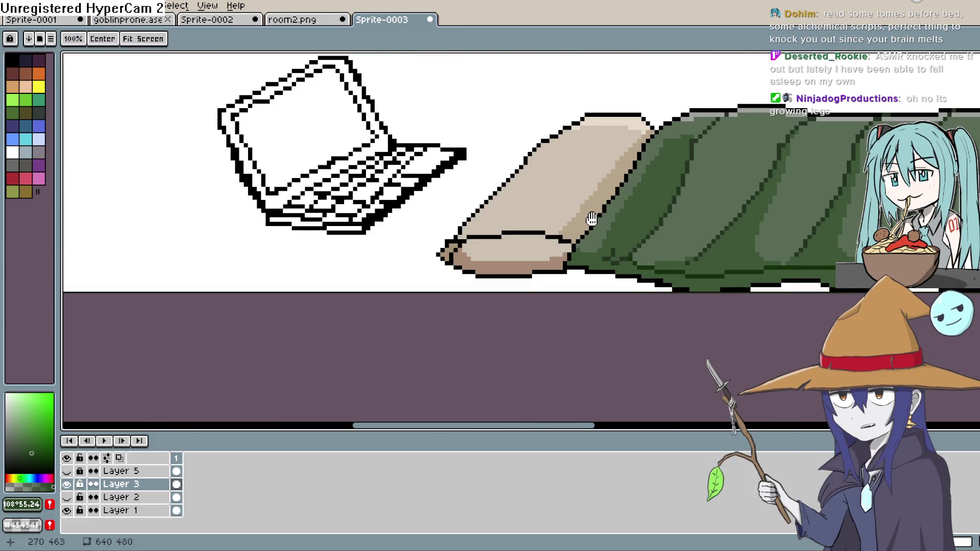
scroll(628, 211, down, 1)
scroll(628, 211, up, 2)
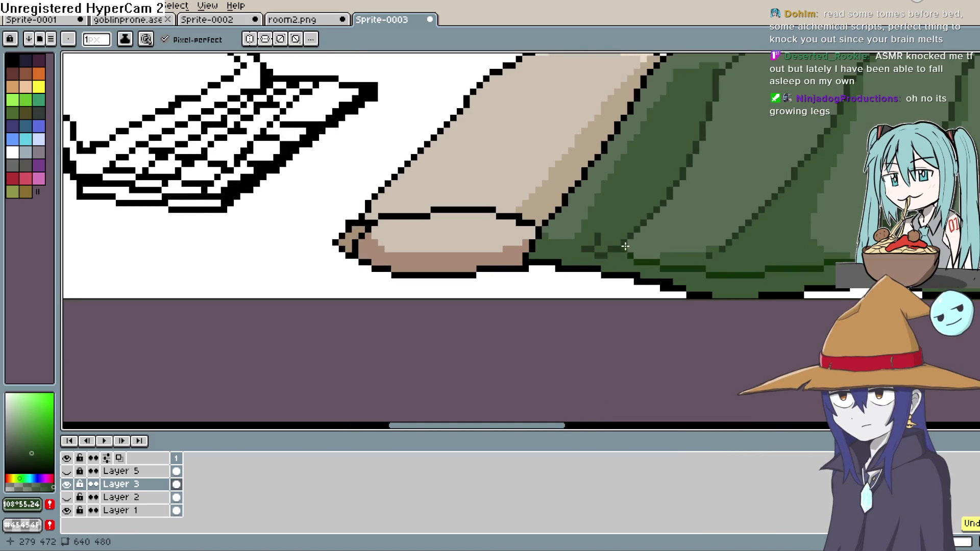
click(40, 450)
key(e)
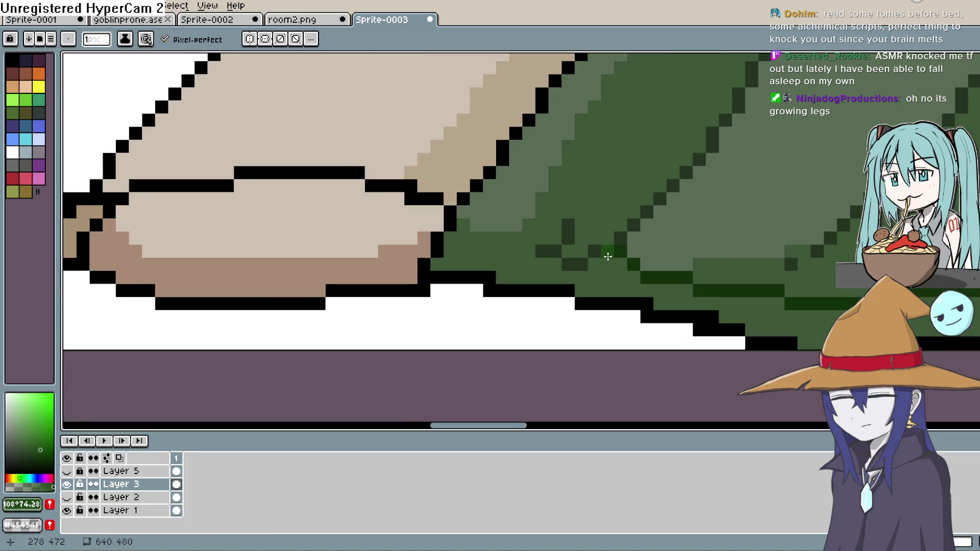
scroll(628, 248, up, 2)
drag(582, 267, 566, 263)
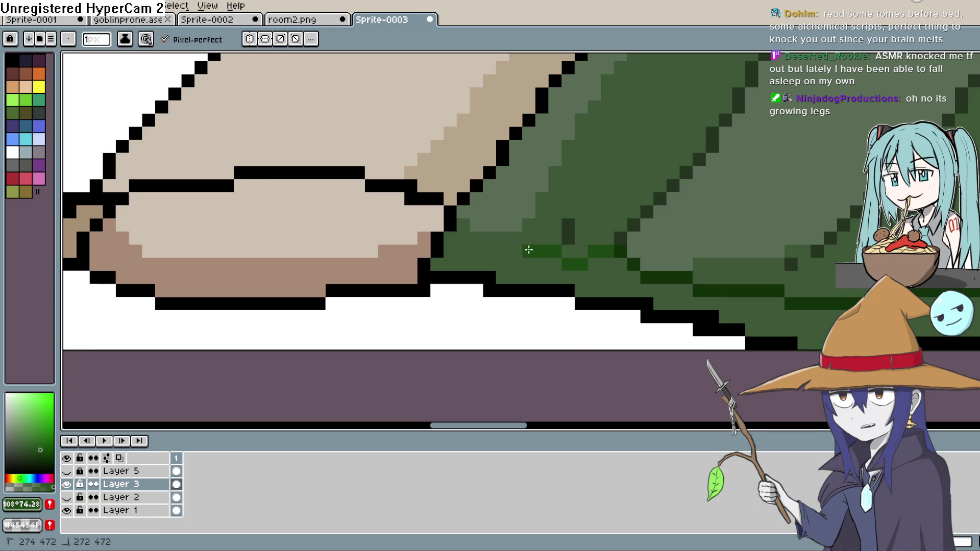
click(516, 238)
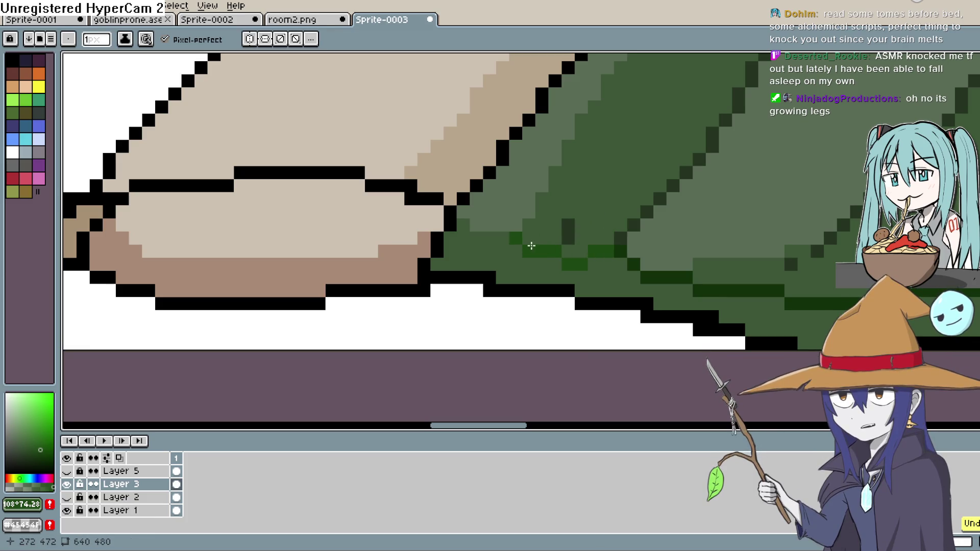
drag(500, 238, 489, 238)
drag(632, 236, 566, 256)
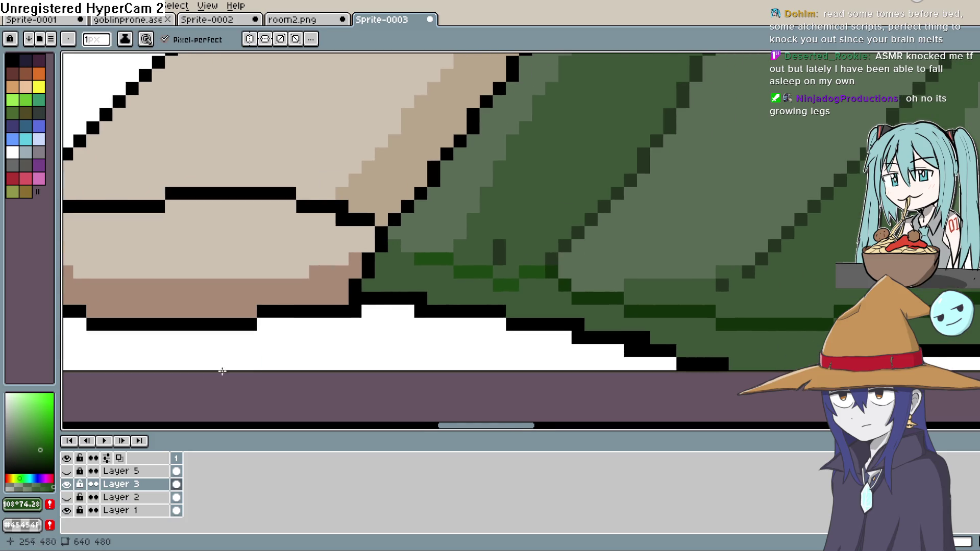
Bucket-fill the bag's middle band darker, then sample deep green #1d4913.
key(g)
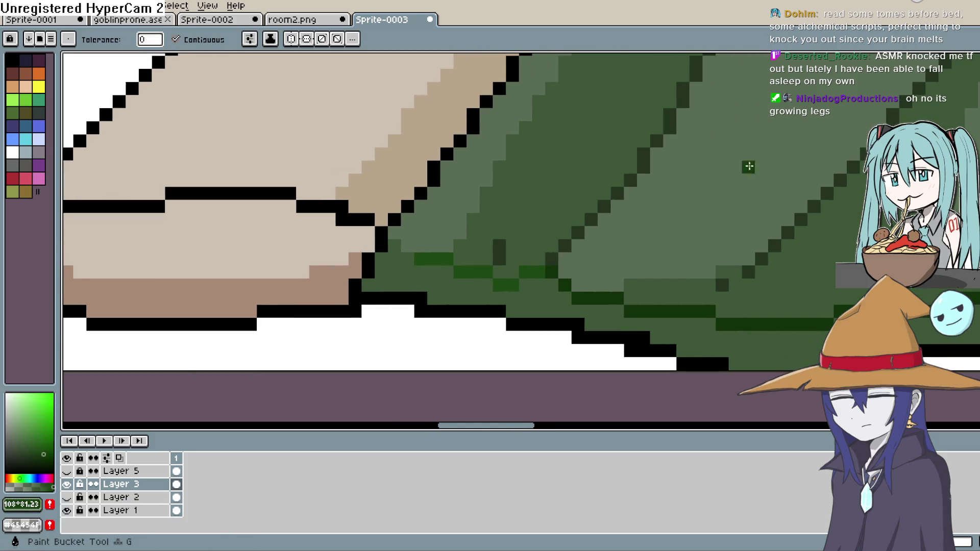
click(562, 169)
scroll(617, 204, down, 3)
scroll(656, 205, up, 2)
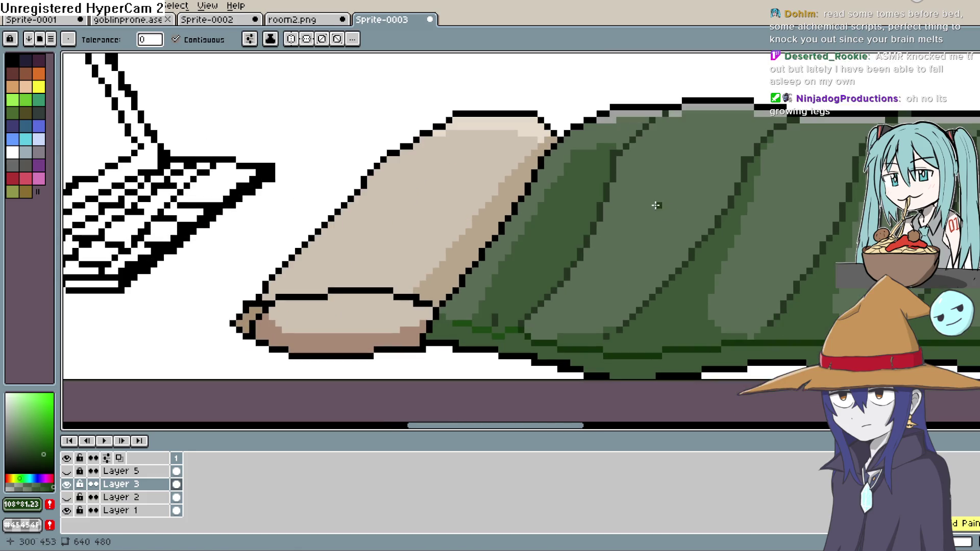
key(b)
alt+click(882, 397)
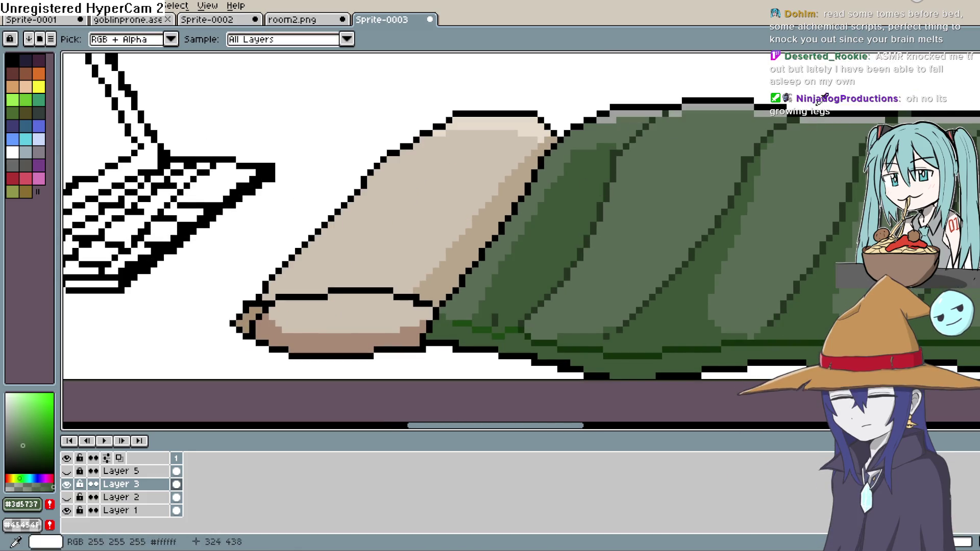
alt+click(511, 325)
scroll(624, 147, up, 2)
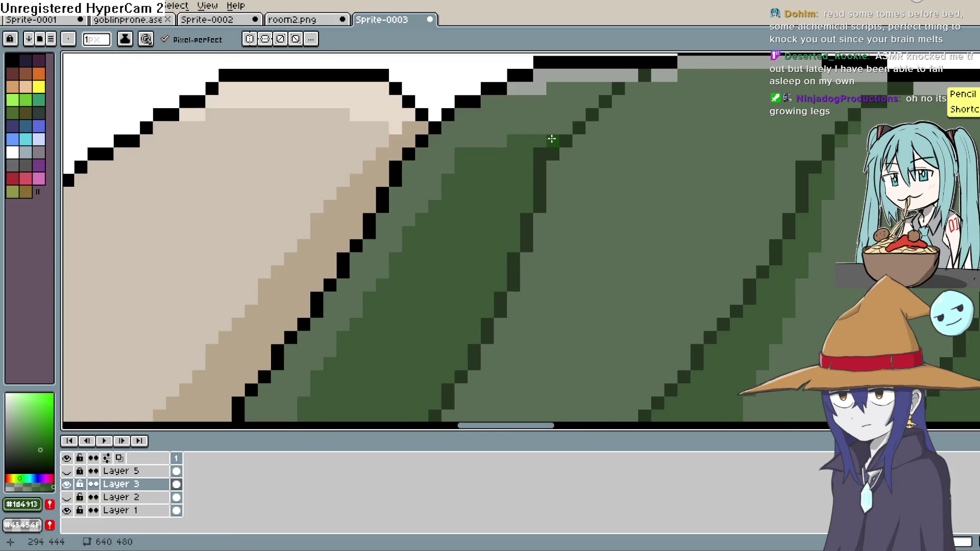
Paint #1d4913 shading down the bag's diagonal fold and along its bottom edge.
drag(552, 138, 538, 146)
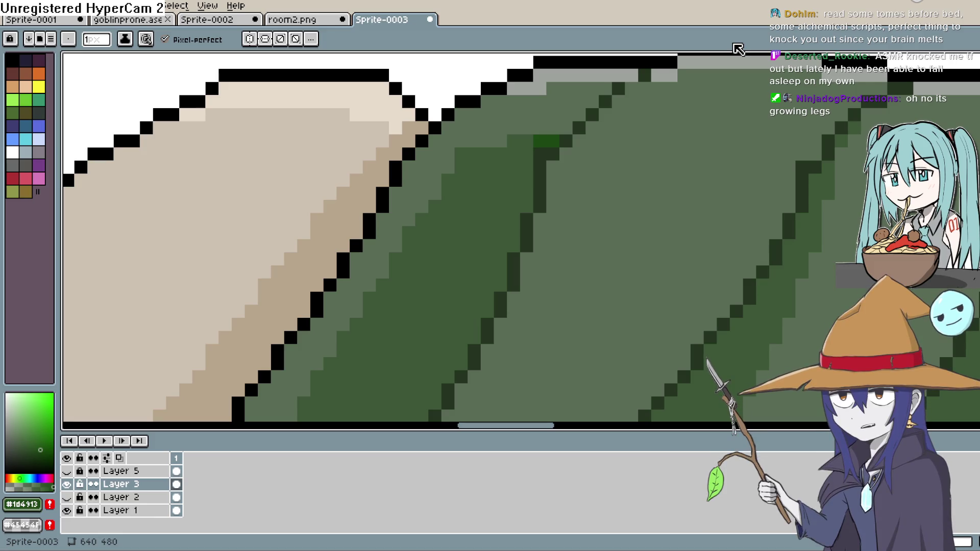
click(530, 76)
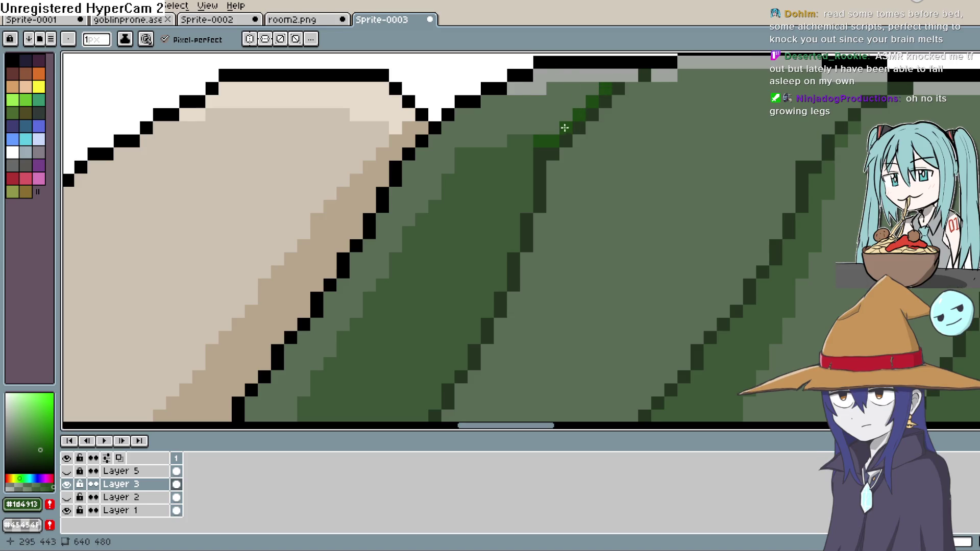
mouse_move(527, 157)
mouse_down()
mouse_move(522, 193)
mouse_move(526, 135)
mouse_move(526, 209)
mouse_move(536, 208)
mouse_up()
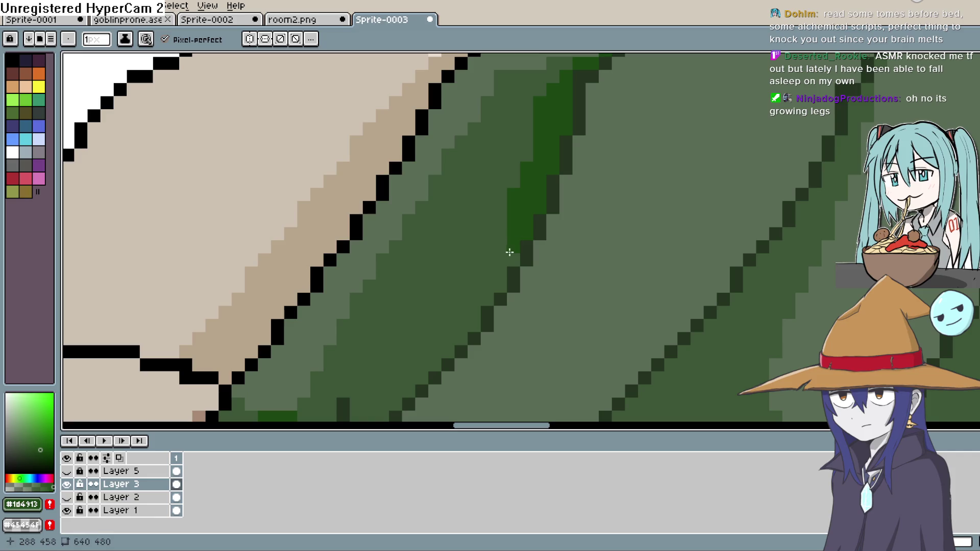
mouse_move(503, 252)
mouse_down()
mouse_move(560, 165)
mouse_move(539, 205)
mouse_up()
click(544, 187)
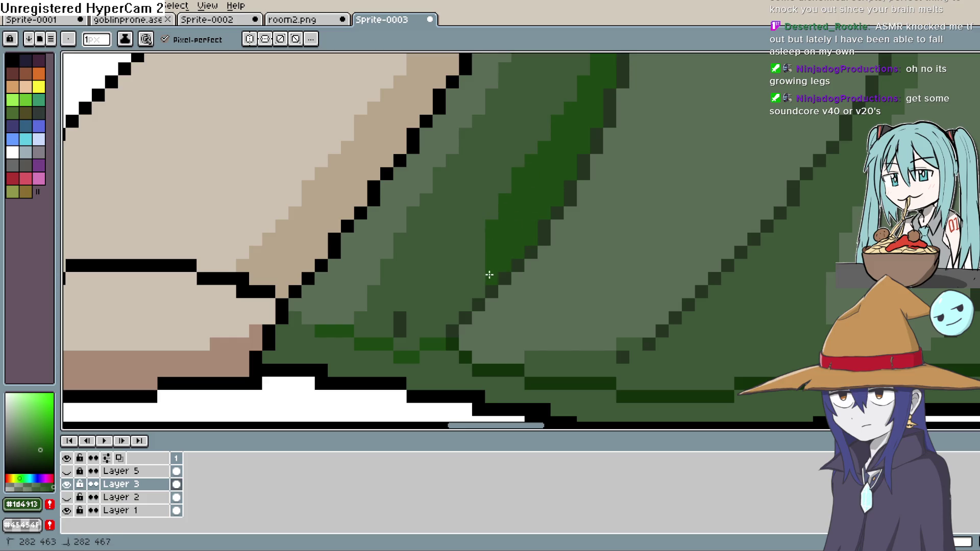
drag(474, 241, 474, 279)
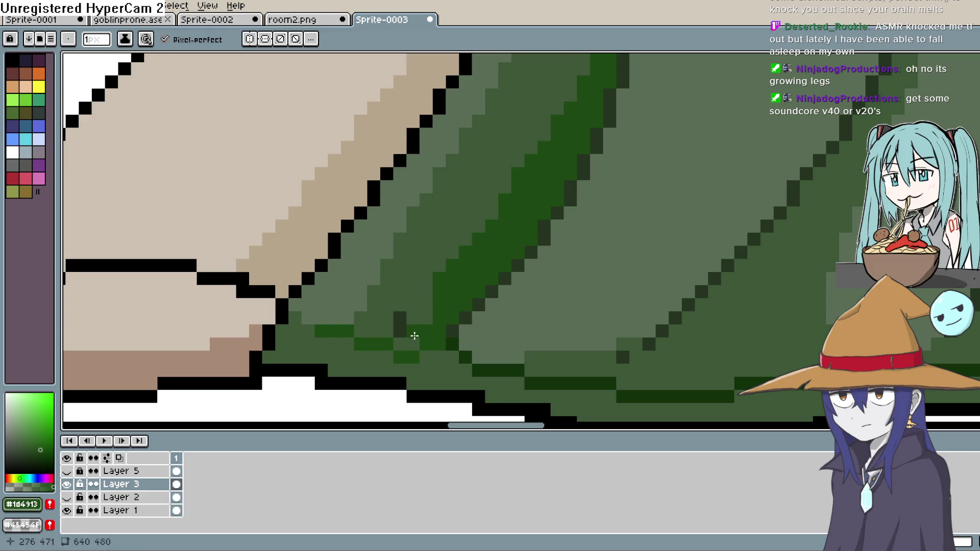
drag(398, 327, 363, 331)
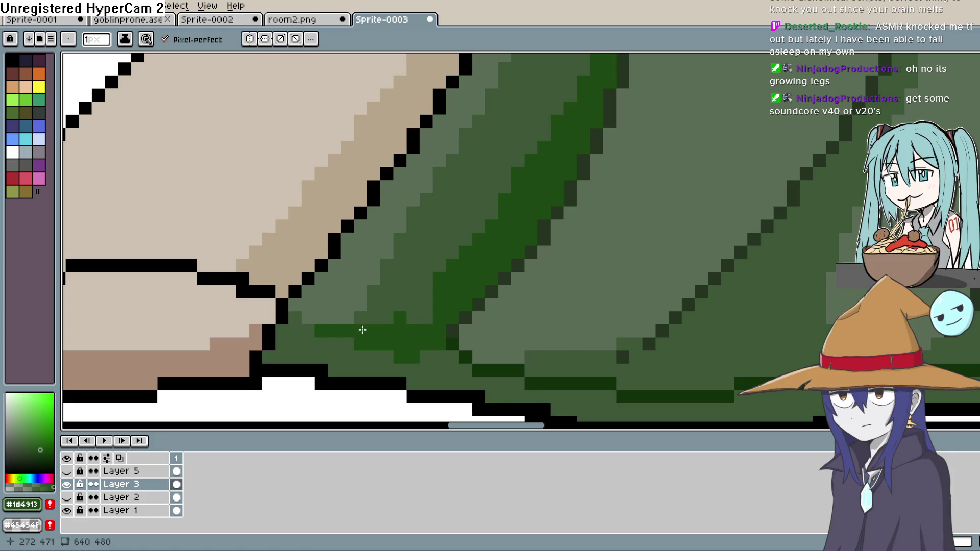
Sample black and draw a black outline line down the dark-green fold.
scroll(360, 321, down, 5)
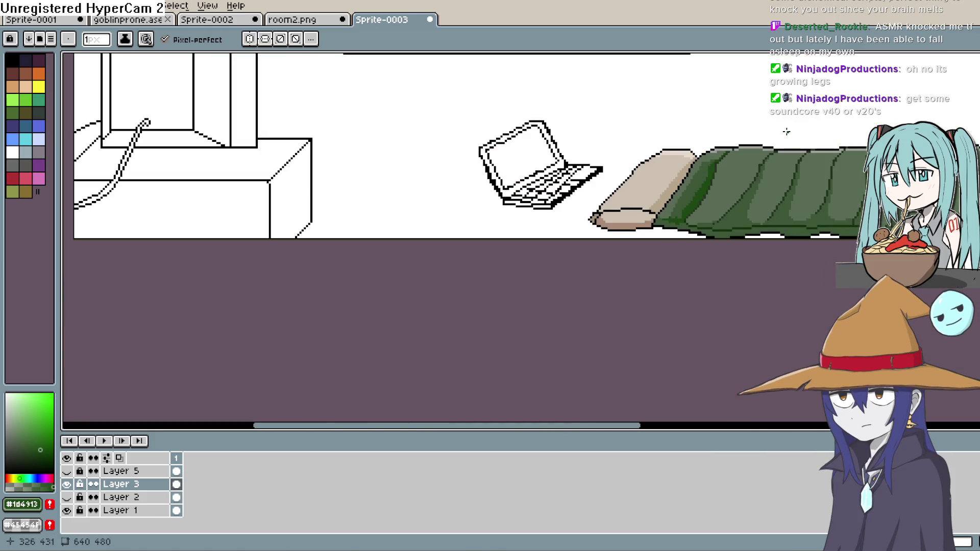
scroll(679, 110, down, 4)
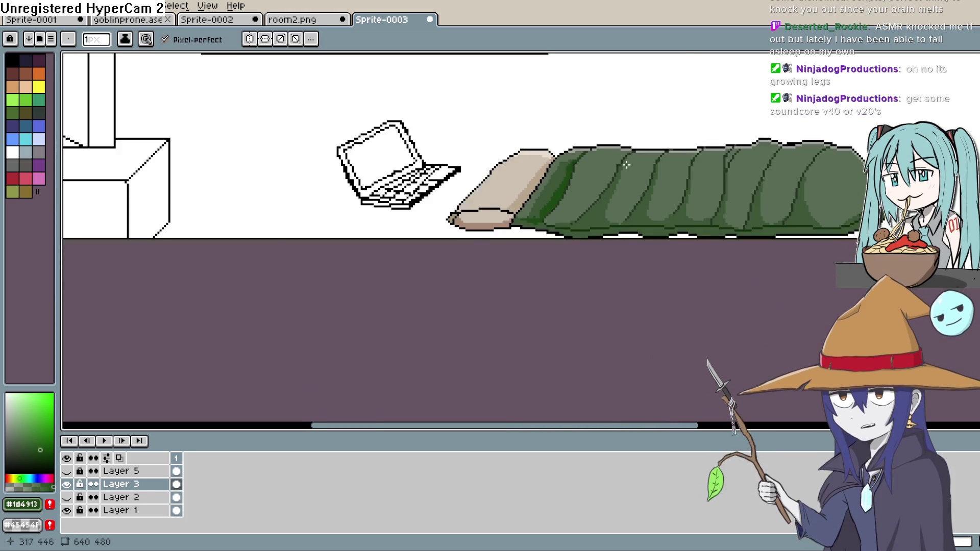
scroll(624, 157, up, 3)
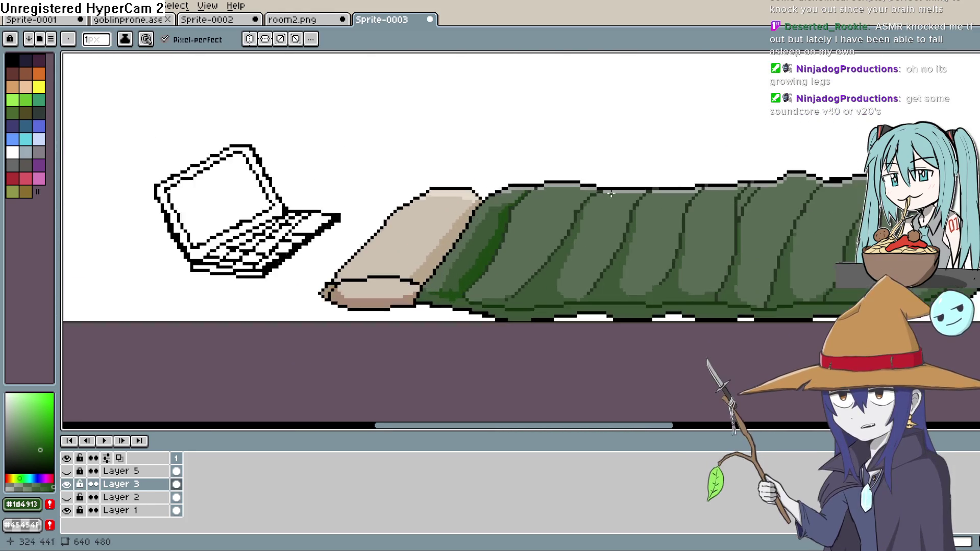
key(i)
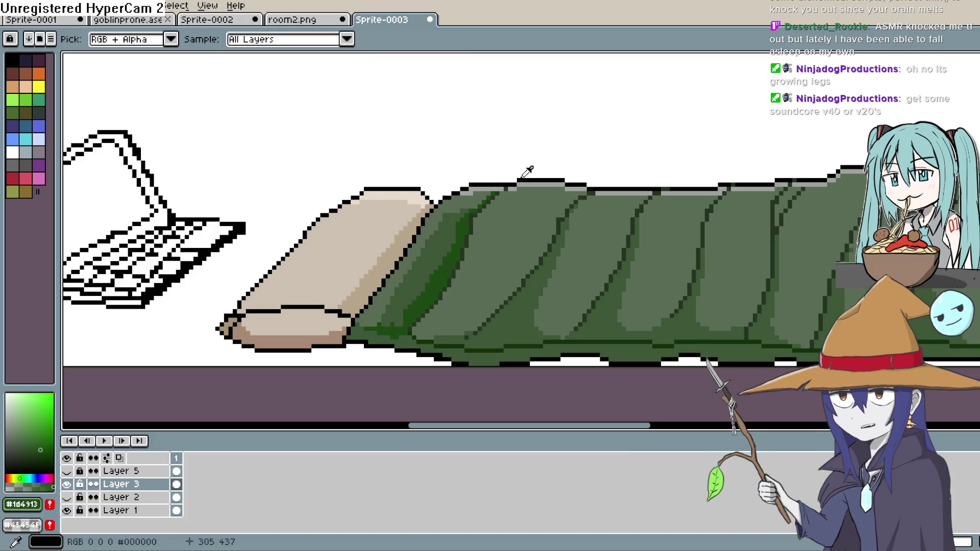
click(595, 150)
scroll(452, 233, up, 2)
key(b)
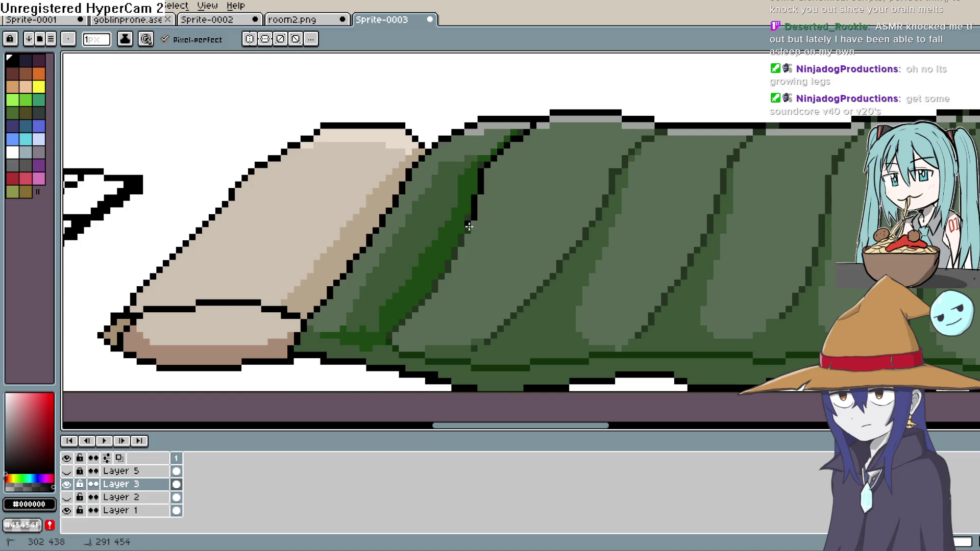
drag(454, 259, 390, 341)
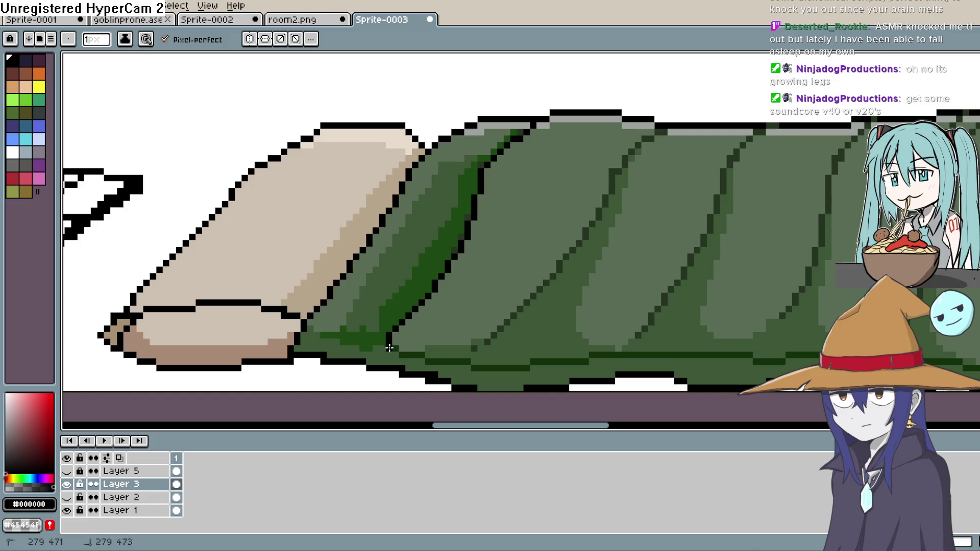
scroll(590, 219, down, 2)
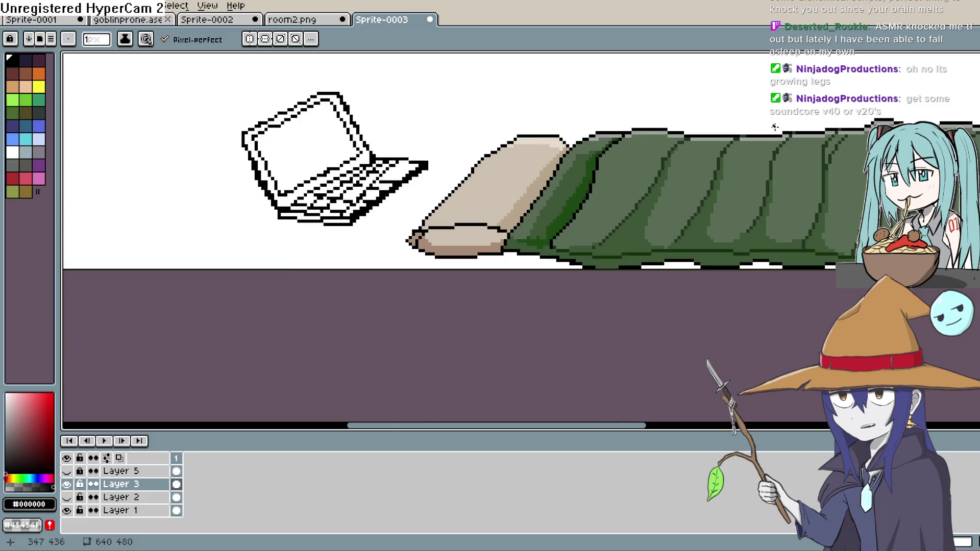
scroll(592, 146, up, 2)
Add black pixels to the bag's top outline and fold ends, then pick mid-green #5a6c56.
click(568, 139)
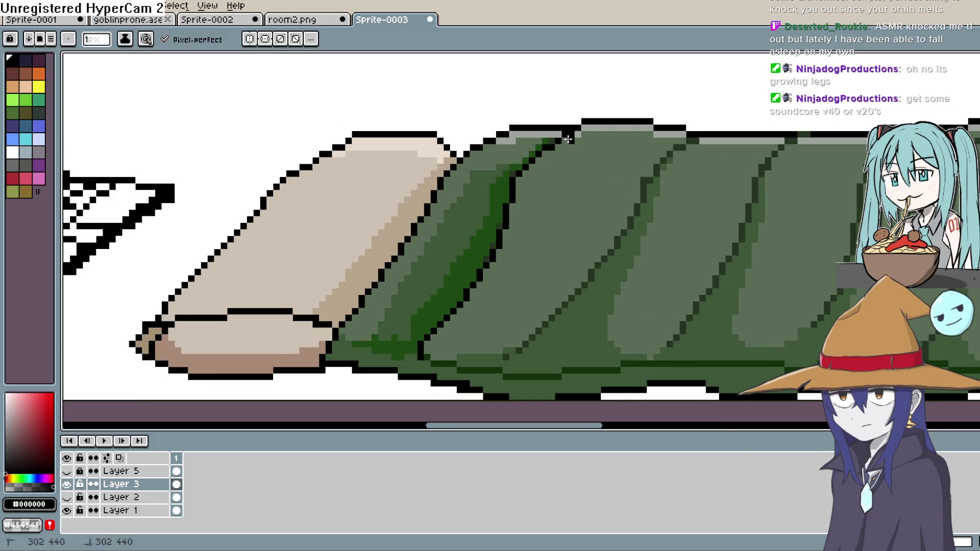
click(512, 209)
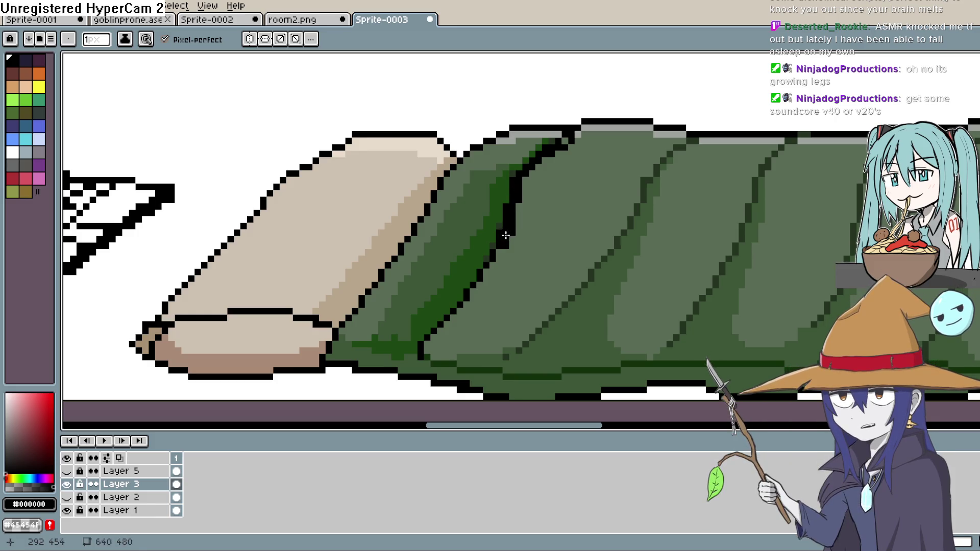
click(429, 343)
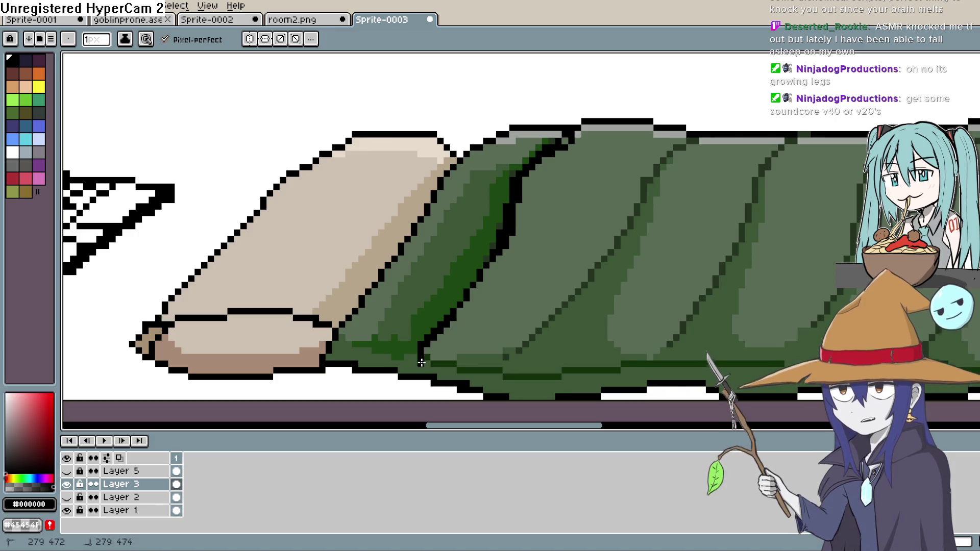
scroll(434, 364, down, 6)
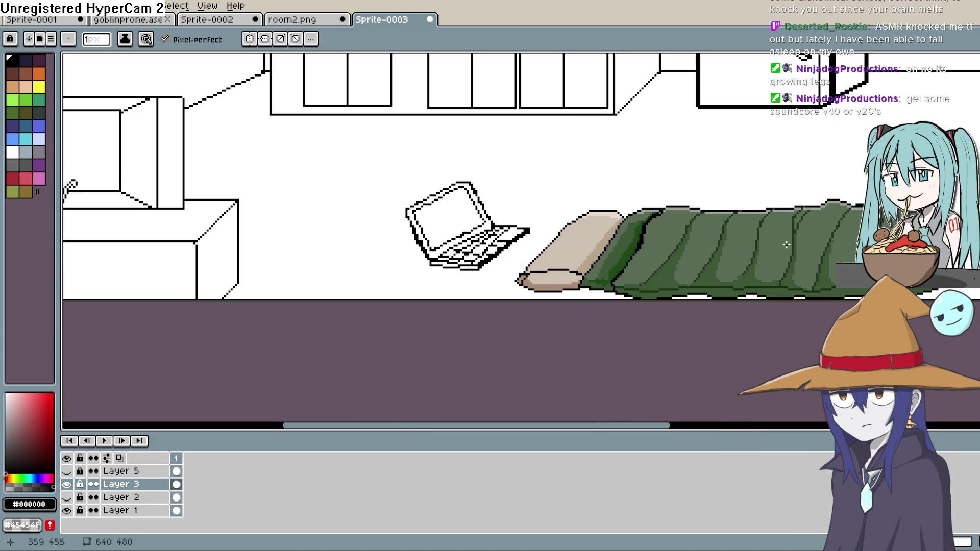
mouse_move(822, 229)
mouse_down()
mouse_move(745, 163)
mouse_move(725, 116)
mouse_move(681, 197)
mouse_move(665, 173)
mouse_up()
scroll(697, 160, up, 2)
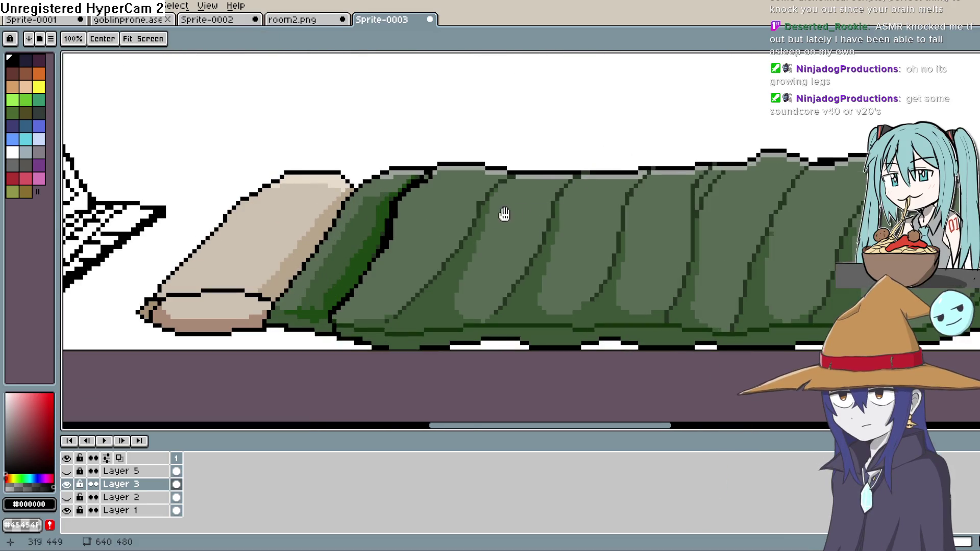
drag(503, 213, 490, 227)
scroll(490, 168, up, 2)
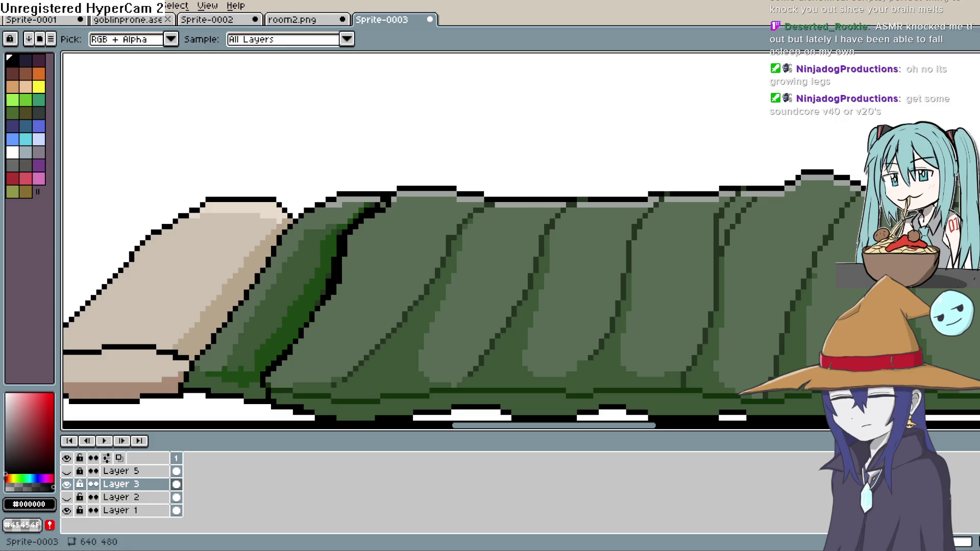
alt+click(755, 286)
scroll(271, 326, up, 1)
mouse_move(271, 326)
mouse_down()
mouse_move(269, 247)
mouse_move(285, 203)
mouse_up()
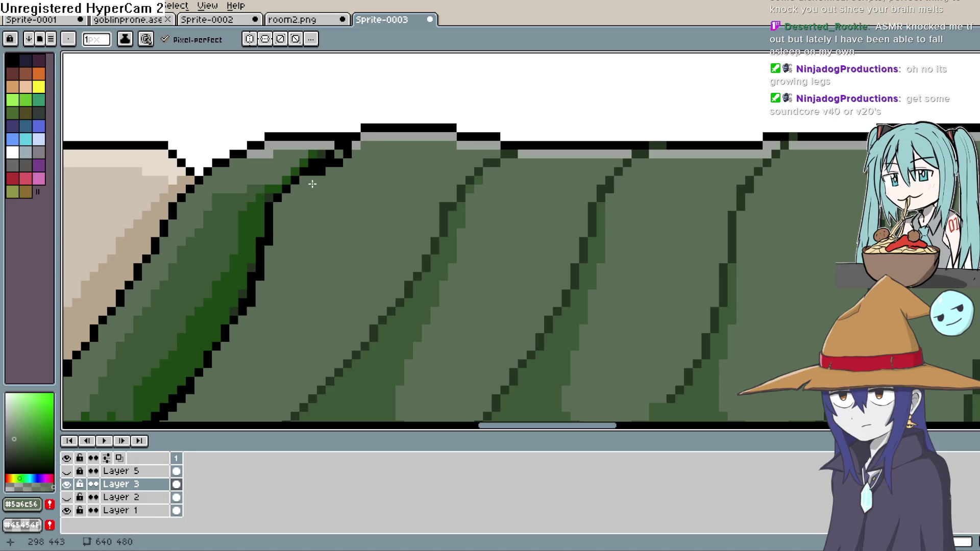
Undo a green pixel on the fold's top outline, reselect black, and view the whole room.
click(347, 152)
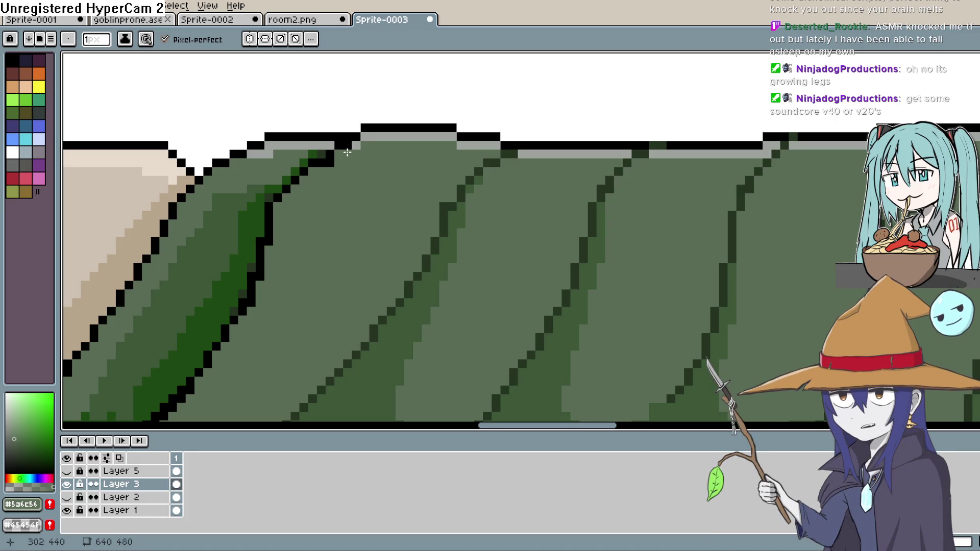
key(ctrl+z)
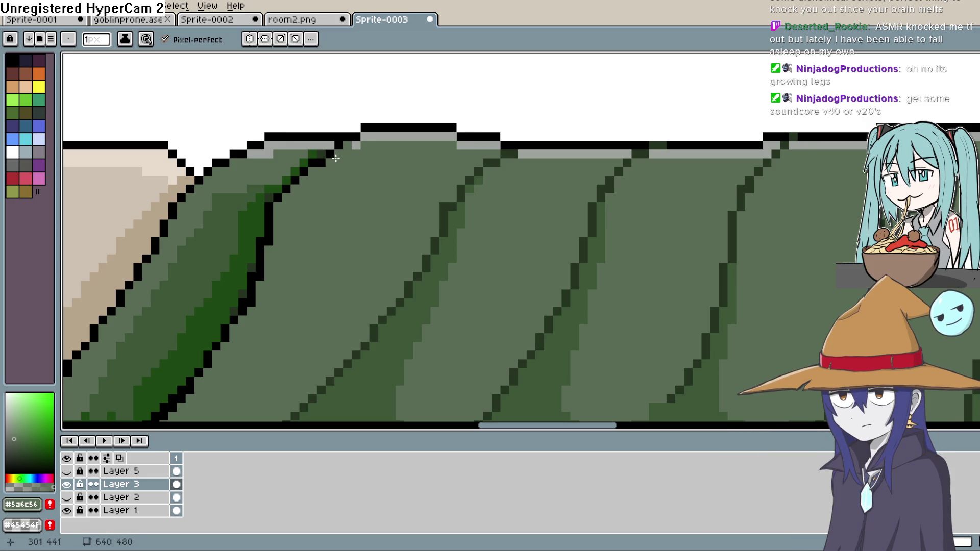
key(e)
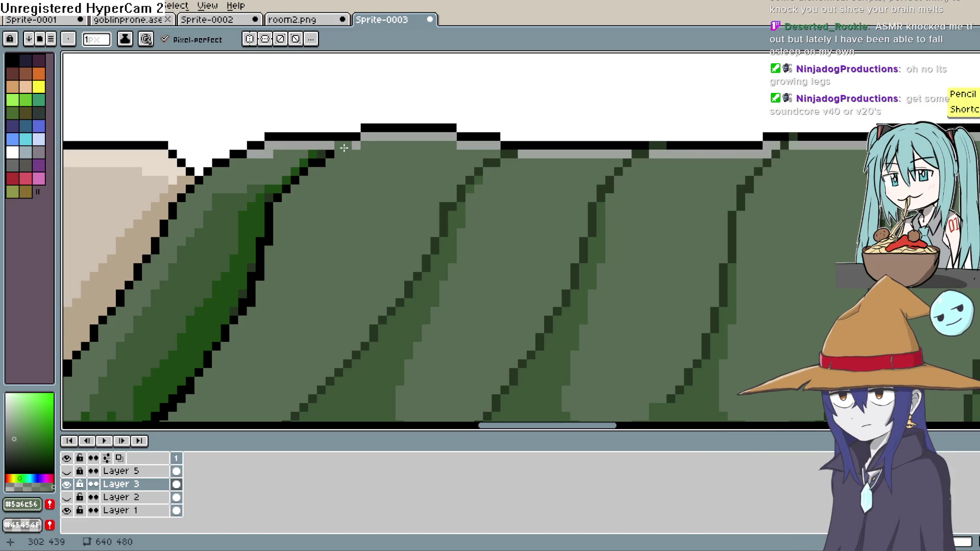
key(i)
click(372, 127)
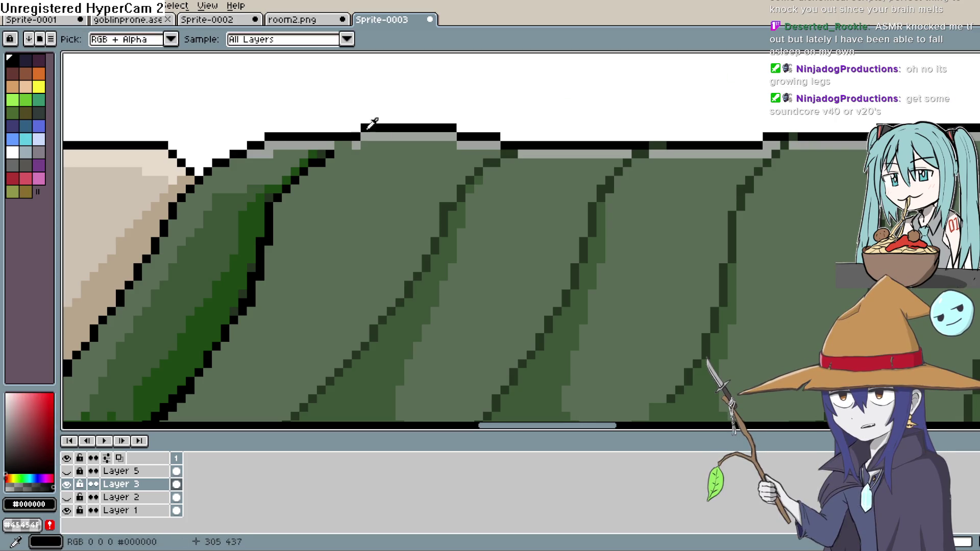
key(b)
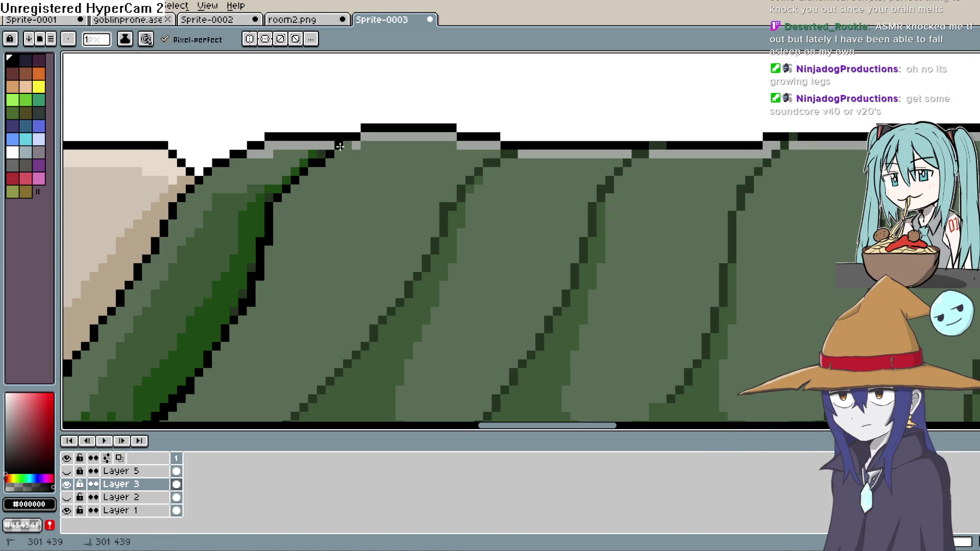
scroll(355, 132, down, 5)
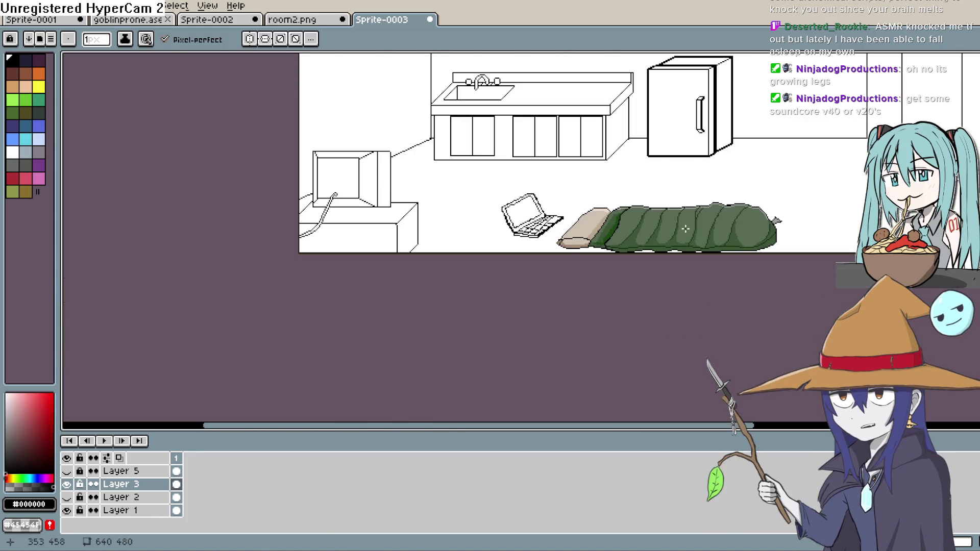
key(h)
mouse_move(809, 172)
mouse_down()
mouse_move(729, 173)
mouse_move(721, 183)
mouse_up()
click(66, 471)
key(b)
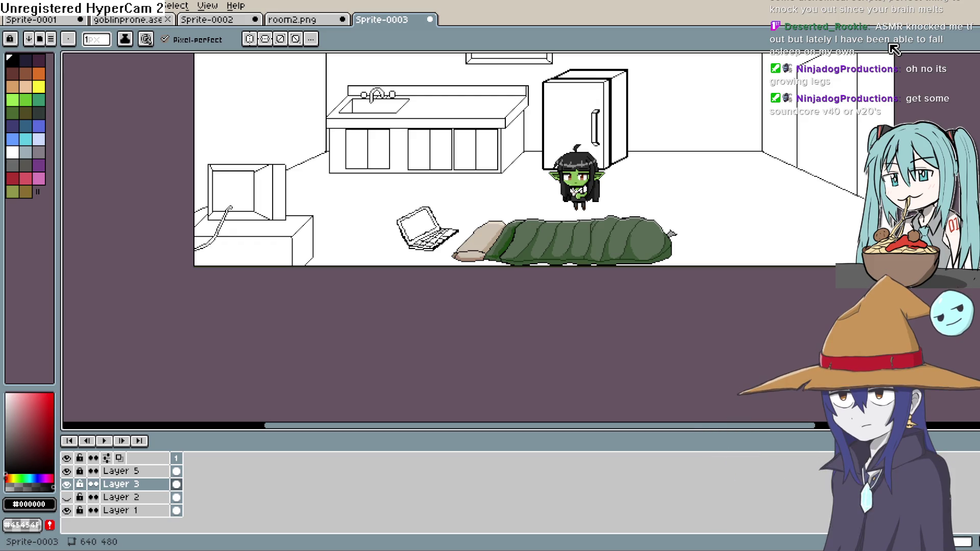
click(67, 484)
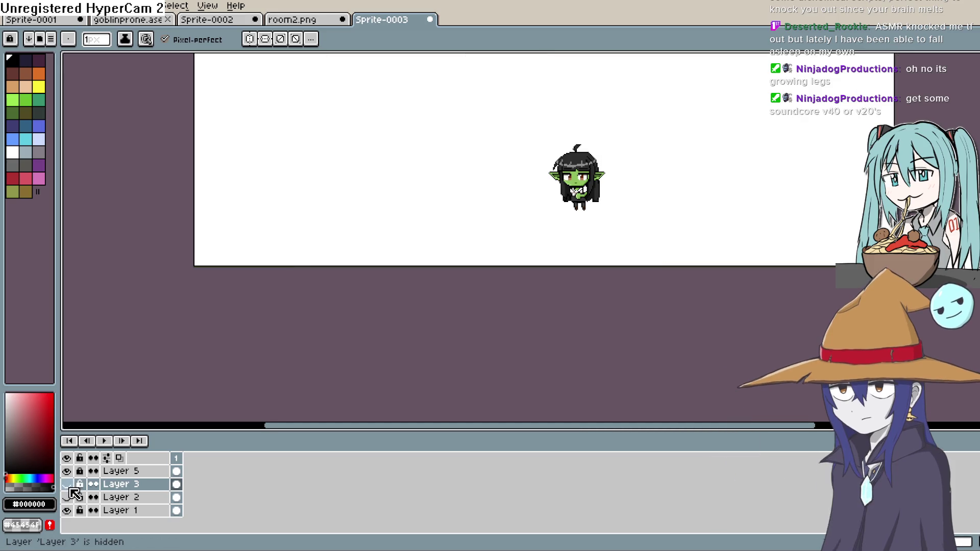
click(66, 484)
click(68, 471)
scroll(652, 296, down, 1)
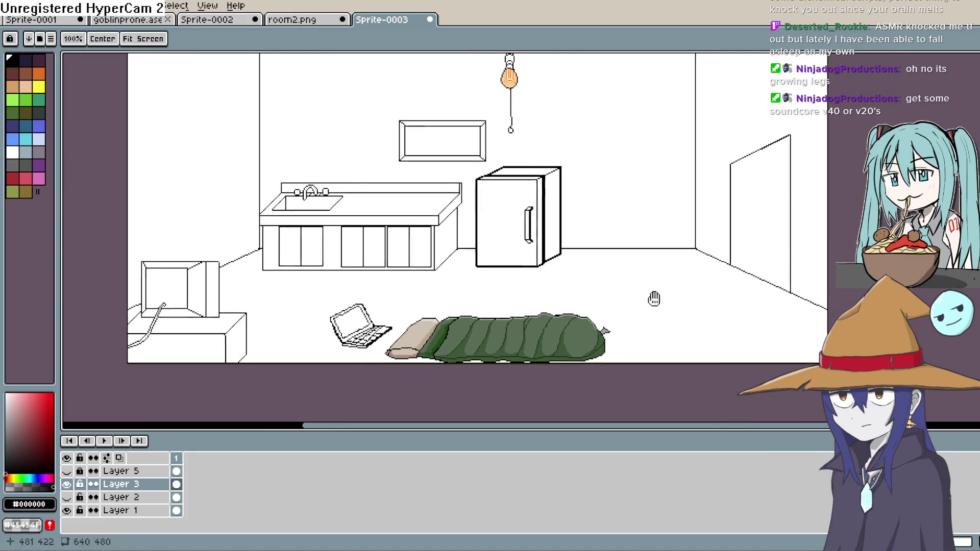
scroll(652, 307, up, 1)
drag(635, 345, 630, 340)
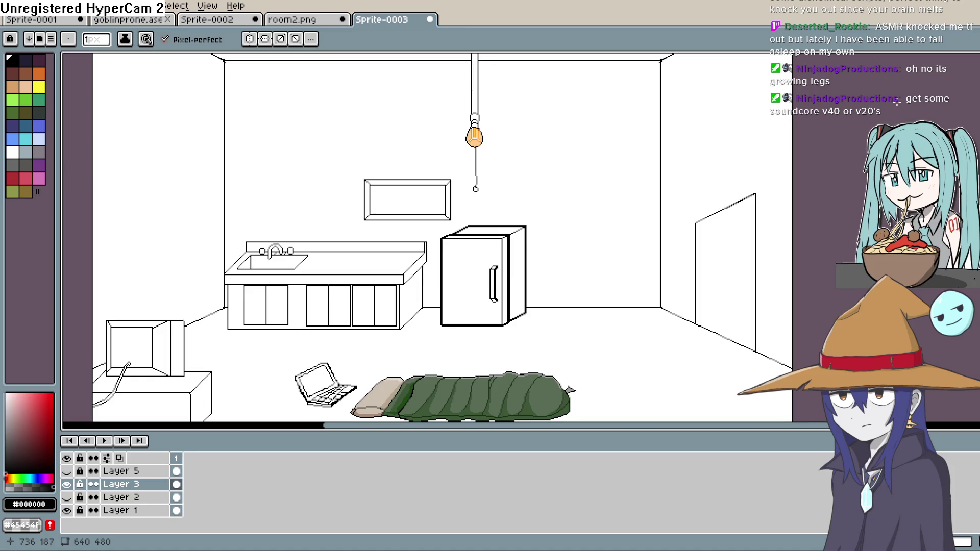
drag(485, 346, 507, 258)
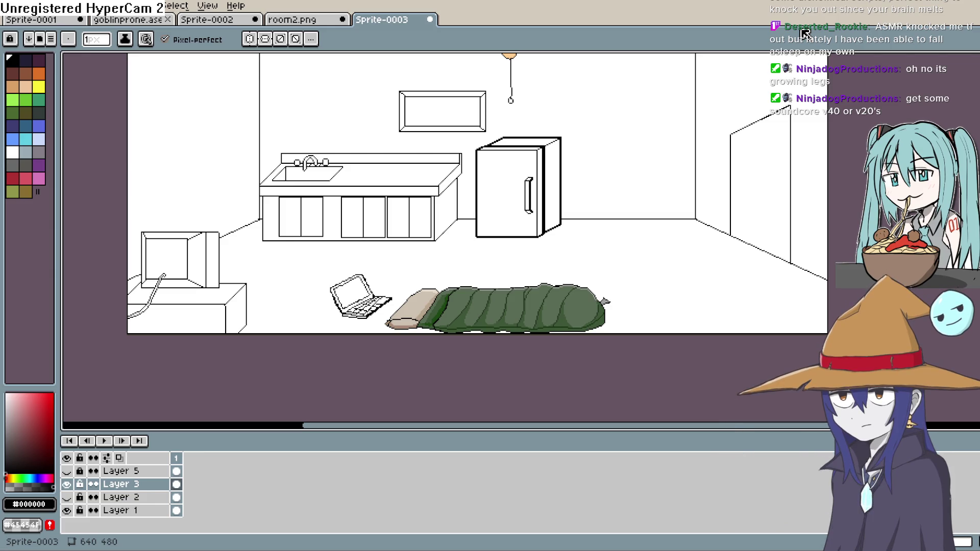
Mix a light tan colour and bucket-fill the floor with it.
scroll(510, 230, up, 1)
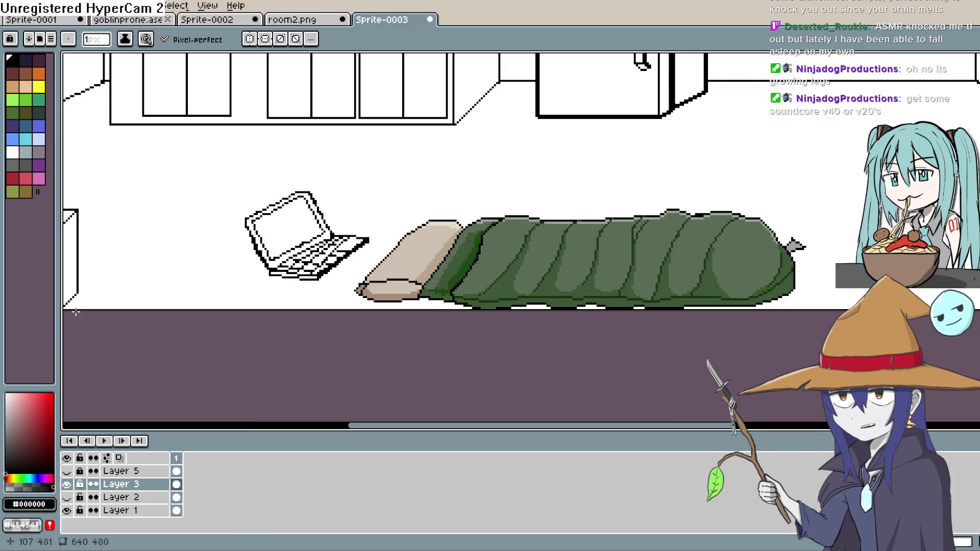
mouse_move(516, 175)
mouse_down()
mouse_move(501, 191)
mouse_move(460, 193)
mouse_up()
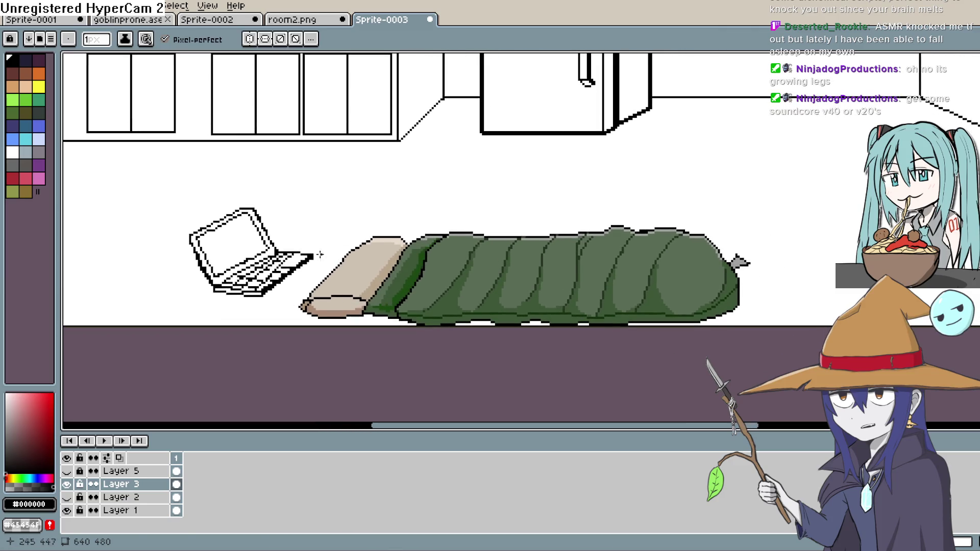
click(16, 414)
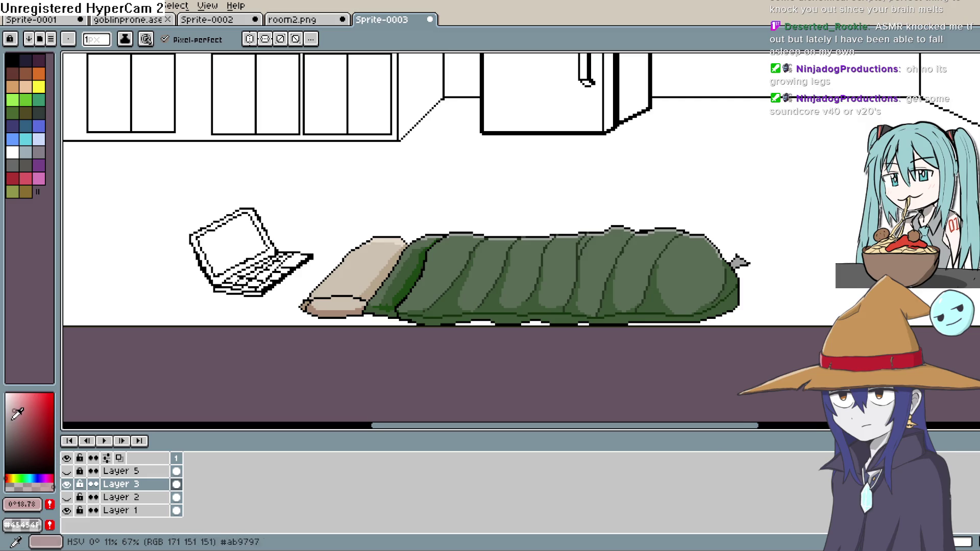
click(29, 85)
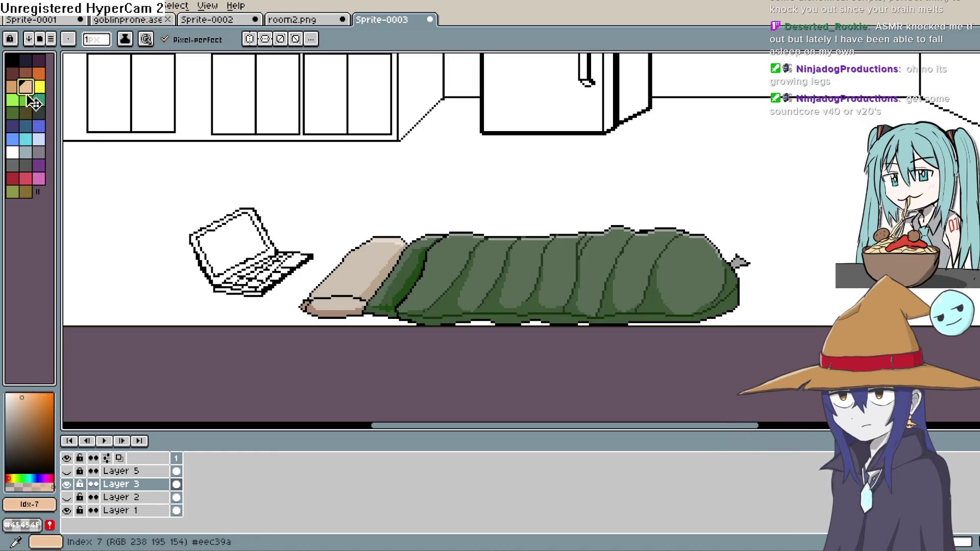
click(30, 418)
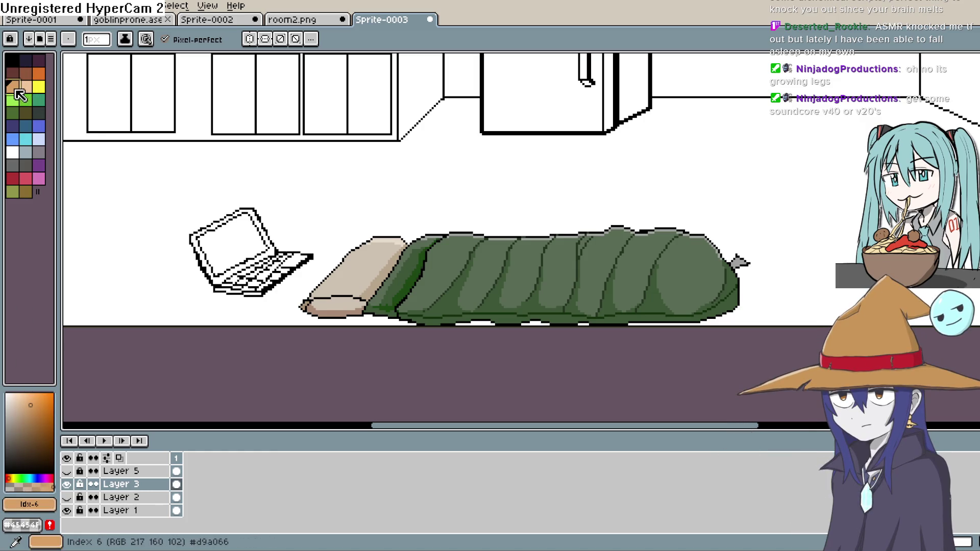
click(8, 478)
click(20, 407)
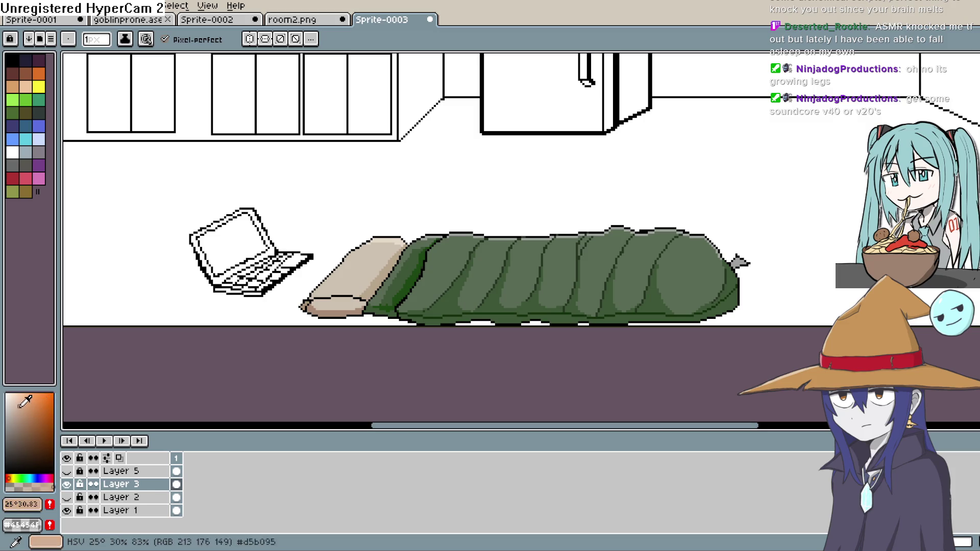
click(22, 416)
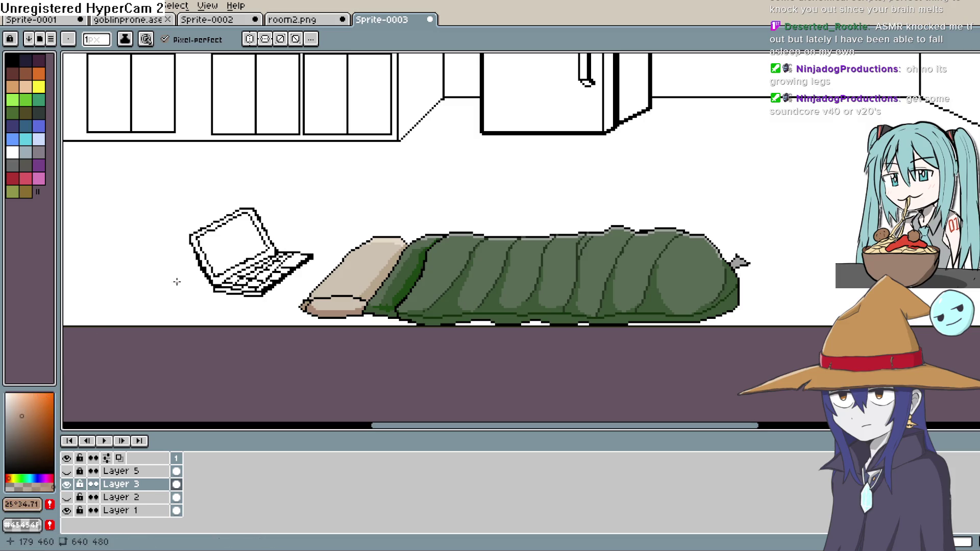
key(g)
click(793, 210)
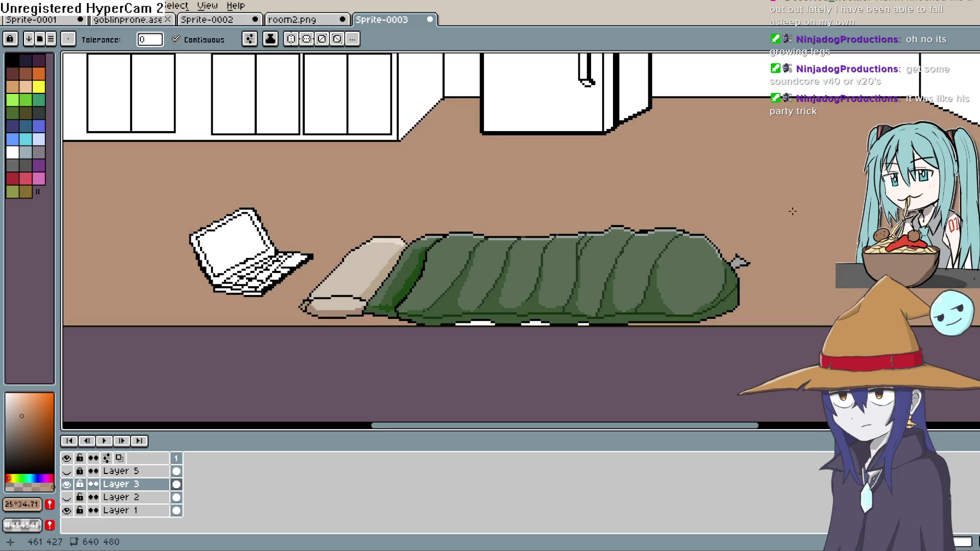
scroll(792, 211, down, 2)
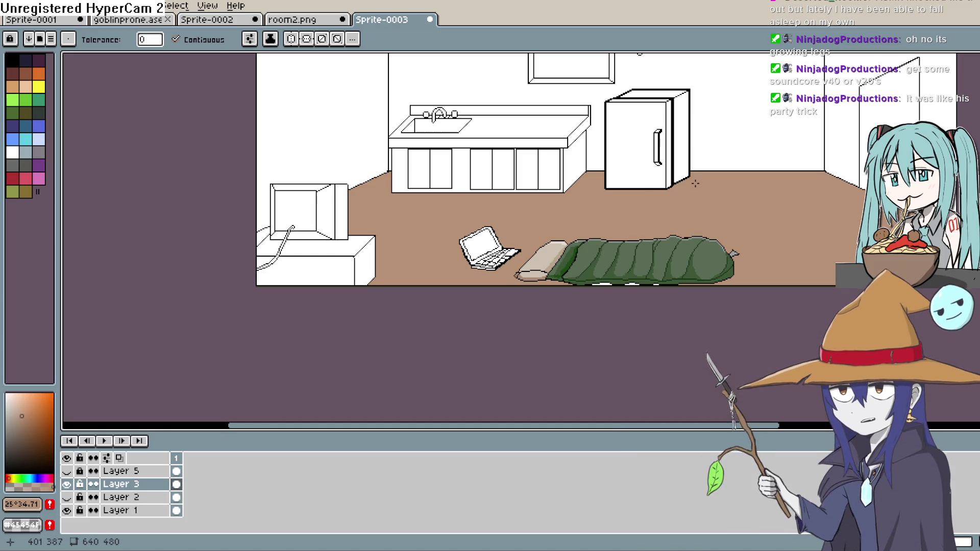
Fill the back, left and right walls with pale beige.
scroll(684, 199, up, 2)
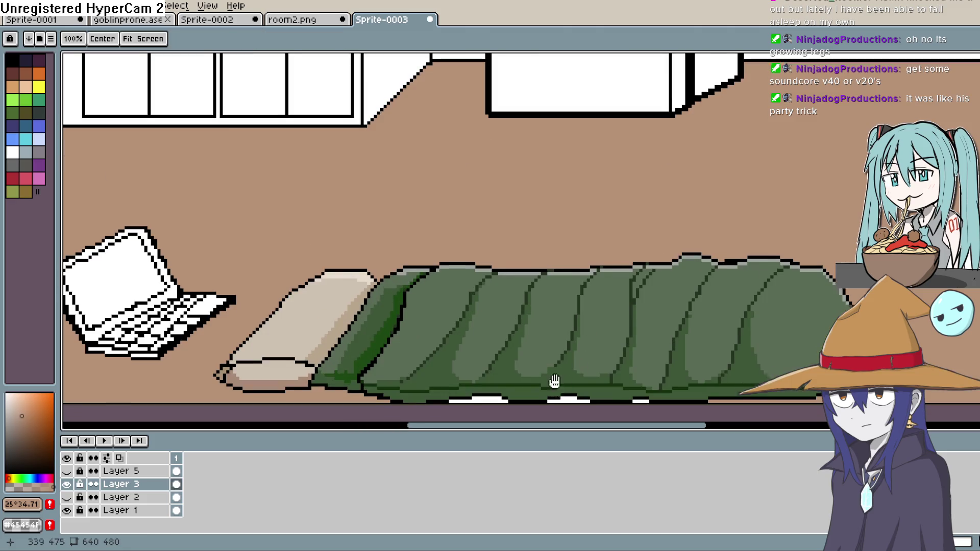
scroll(574, 350, up, 1)
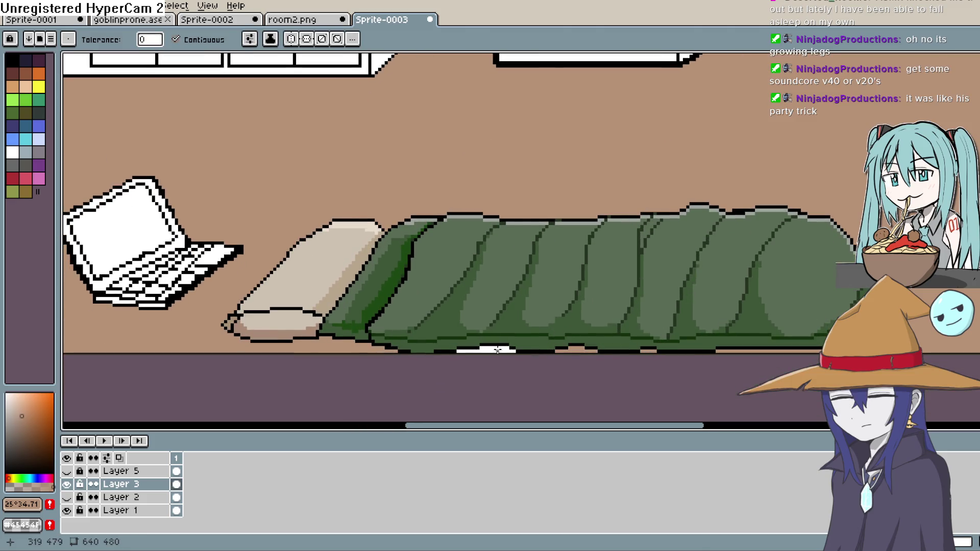
scroll(660, 345, down, 5)
scroll(690, 291, up, 1)
key(space)
mouse_move(690, 291)
mouse_down()
mouse_move(585, 265)
mouse_move(572, 344)
mouse_move(479, 332)
mouse_move(490, 324)
mouse_up()
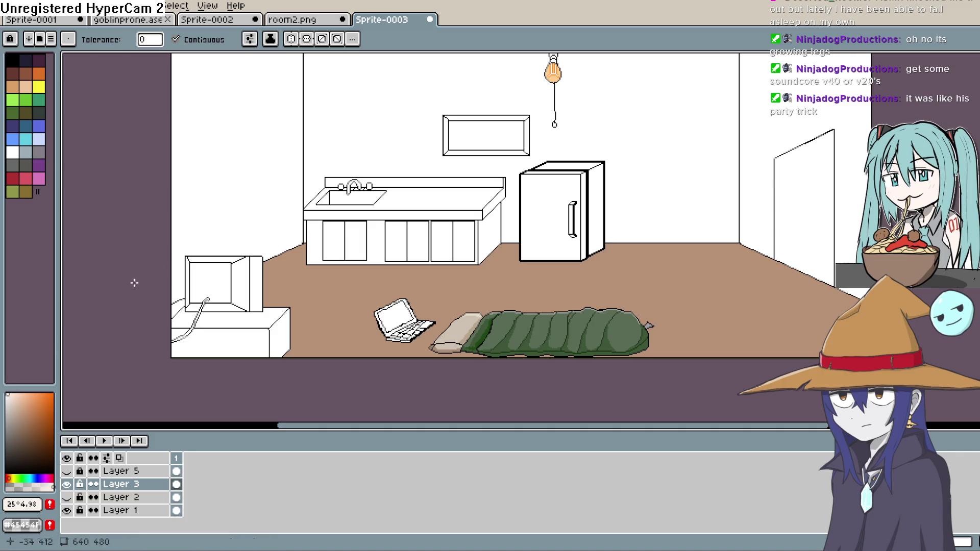
click(324, 158)
click(240, 168)
click(761, 137)
key(space)
Fill the ceiling with a darker, more saturated beige.
scroll(761, 137, up, 5)
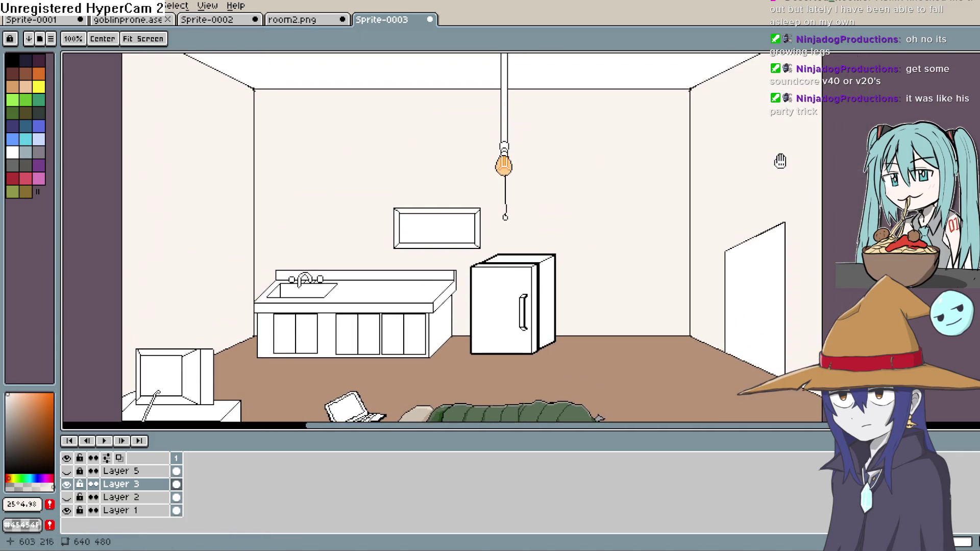
click(15, 411)
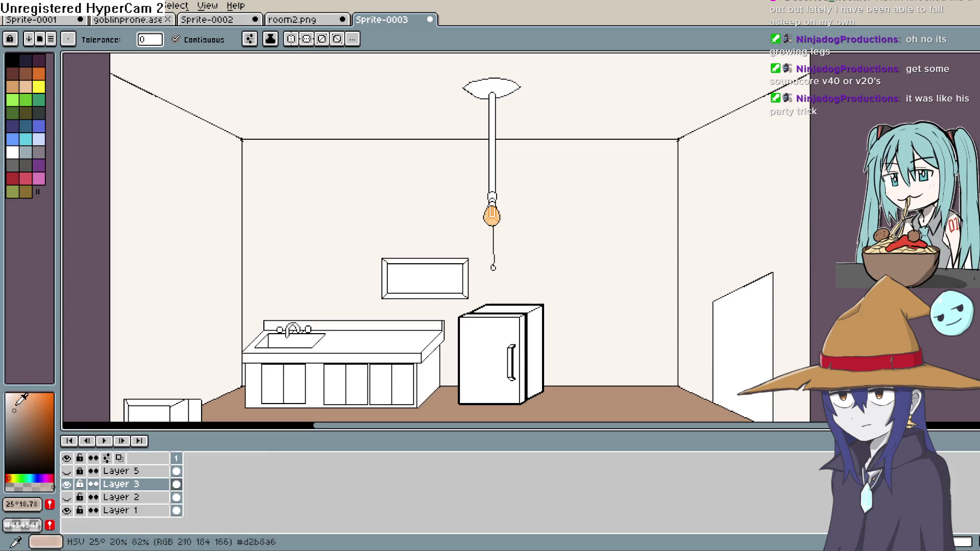
click(333, 91)
drag(759, 146, 765, 136)
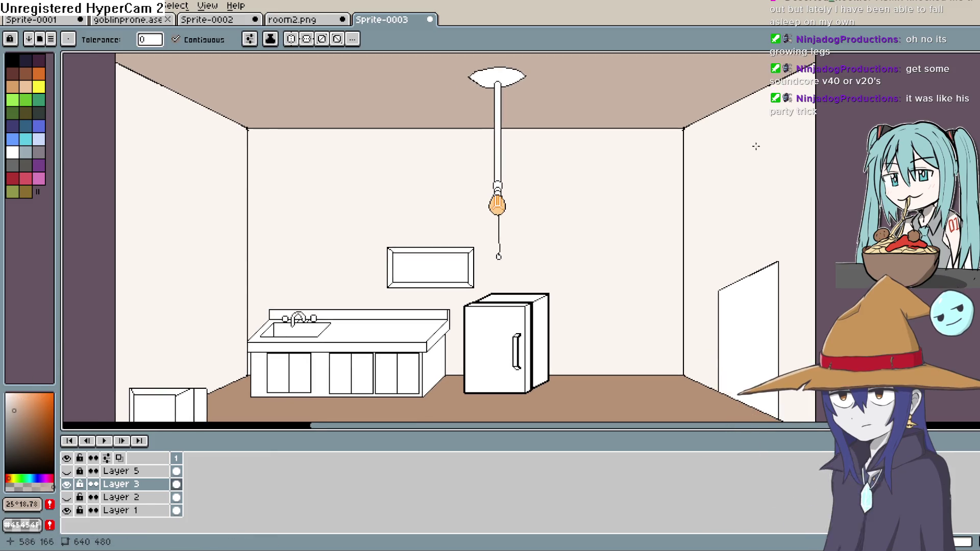
Repaint the left, right and back walls in a warm beige.
click(15, 403)
click(197, 269)
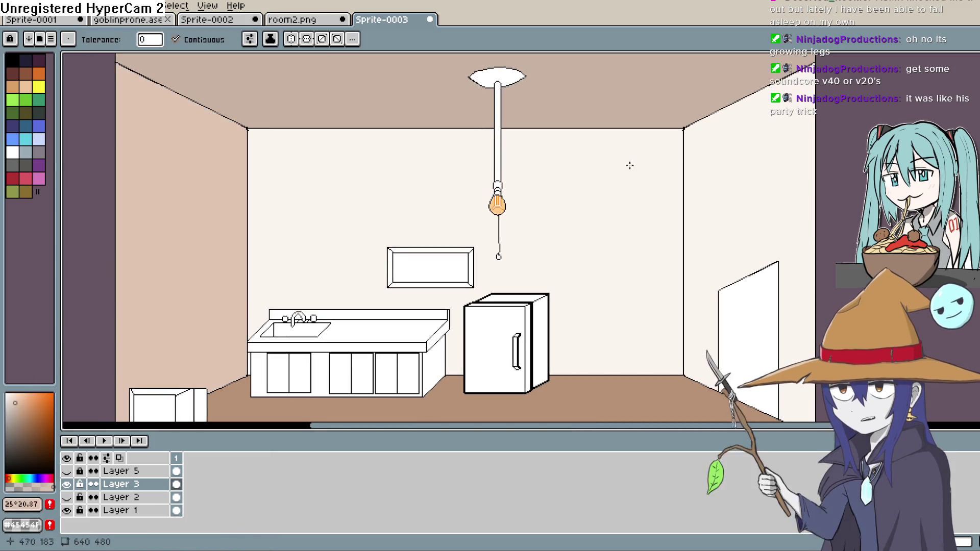
click(700, 199)
click(656, 238)
mouse_move(657, 238)
mouse_down()
mouse_move(664, 156)
mouse_move(628, 263)
mouse_move(652, 263)
mouse_up()
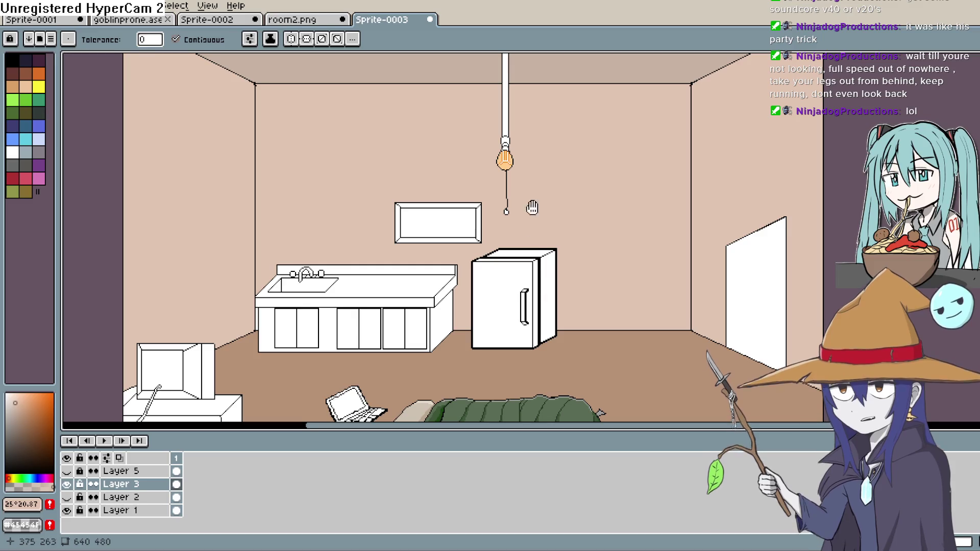
scroll(534, 208, down, 3)
Fill the fridge's front face with a neutral mid grey.
scroll(551, 208, down, 2)
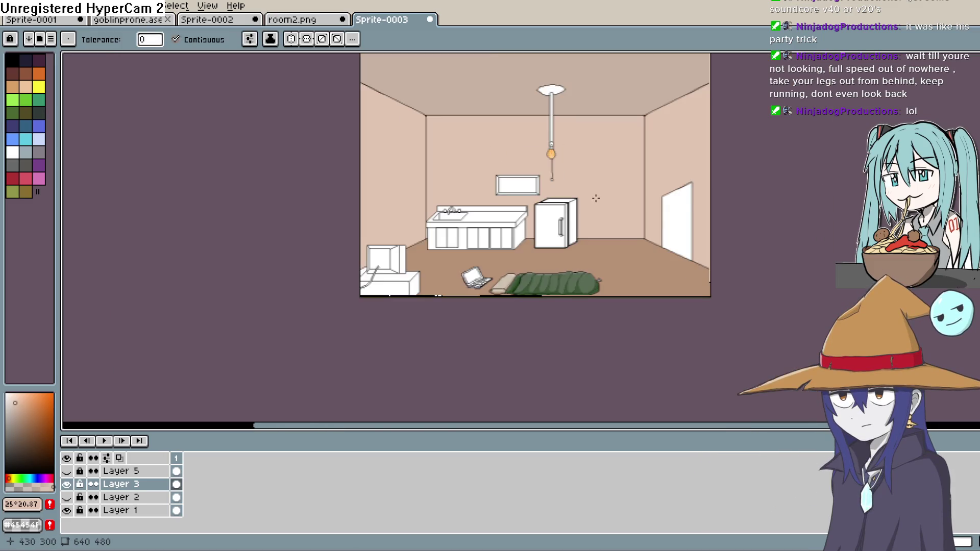
scroll(595, 197, up, 4)
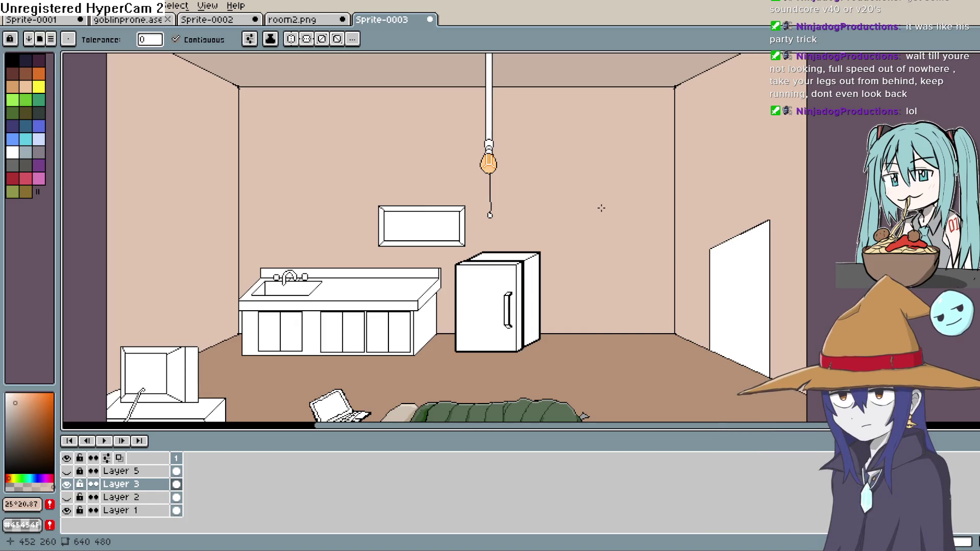
scroll(591, 262, down, 3)
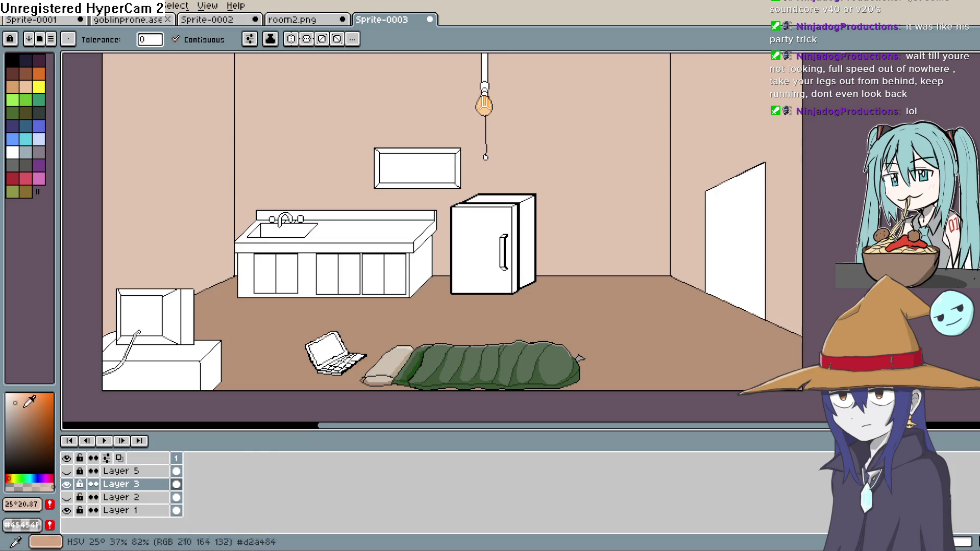
click(7, 421)
click(5, 429)
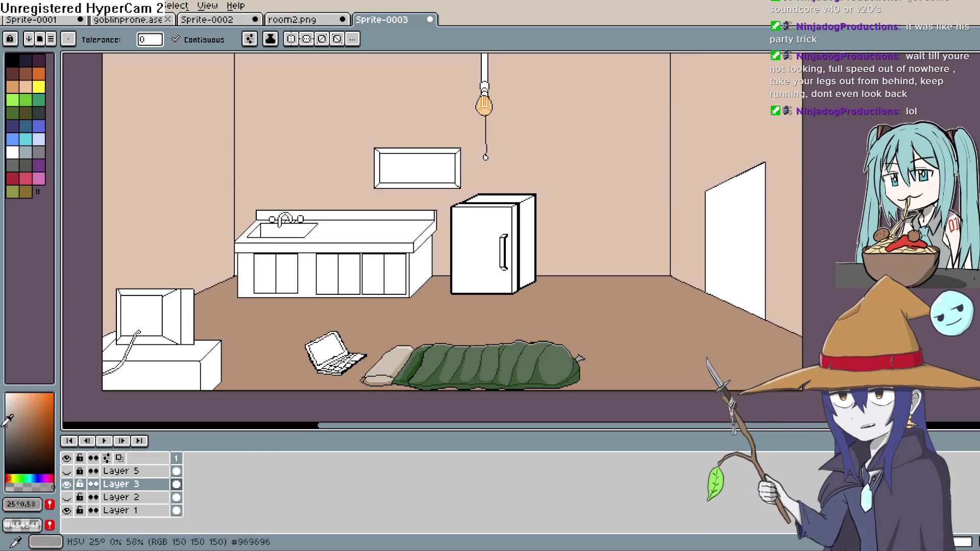
scroll(490, 245, up, 2)
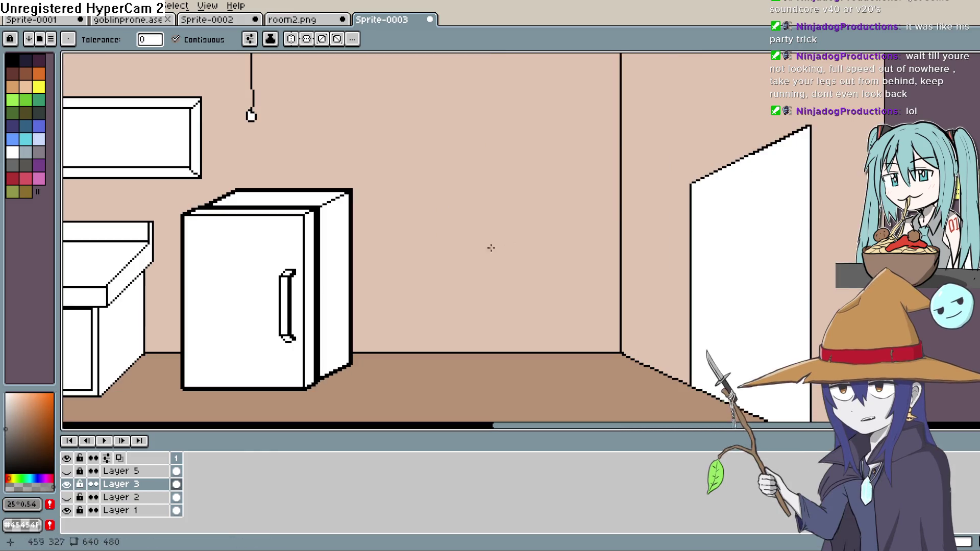
click(256, 274)
Fill the fridge's door-edge strip, side and top faces with darker greys.
click(6, 440)
key(g)
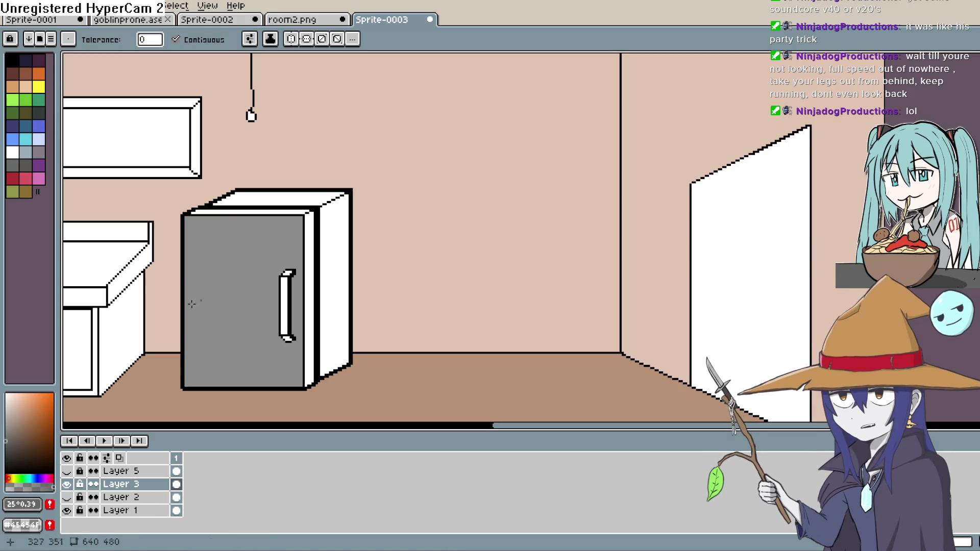
click(313, 246)
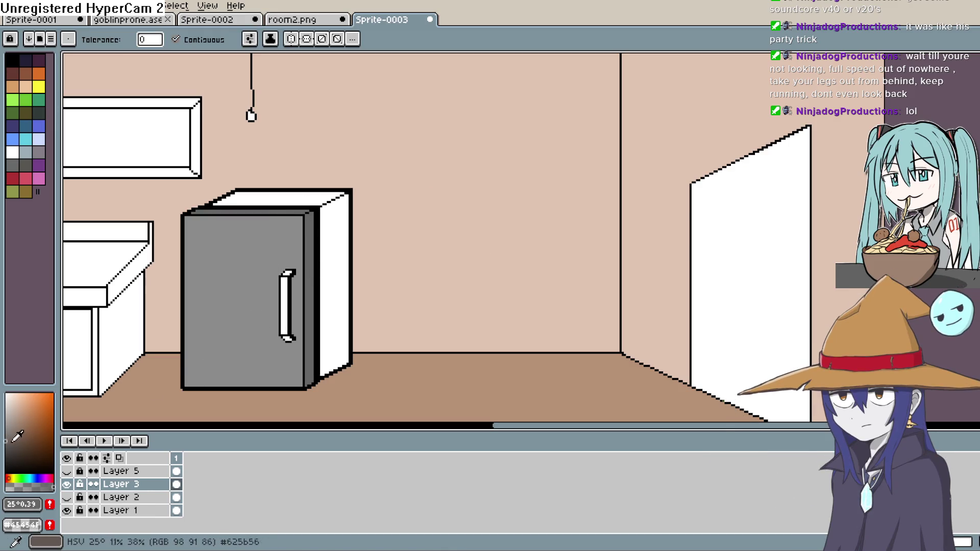
click(6, 427)
click(336, 258)
click(327, 199)
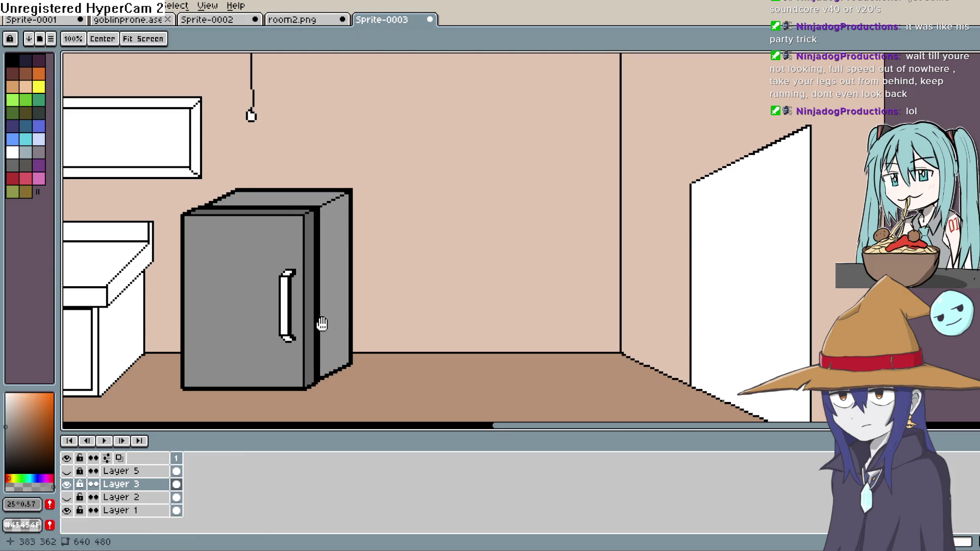
drag(321, 328, 364, 287)
click(23, 425)
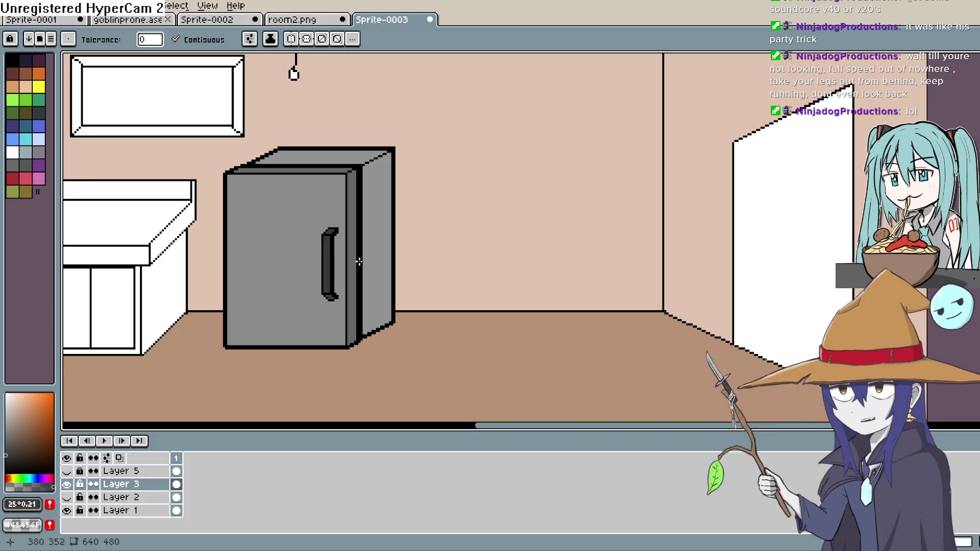
scroll(360, 261, up, 1)
drag(361, 263, 357, 317)
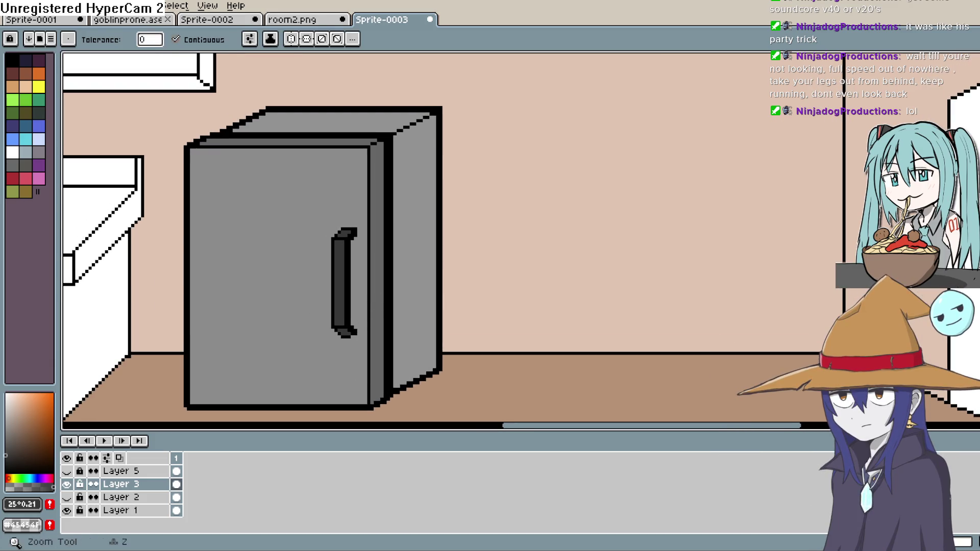
Sample the fridge's grey and draw a shading line down its right edge.
key(i)
click(214, 316)
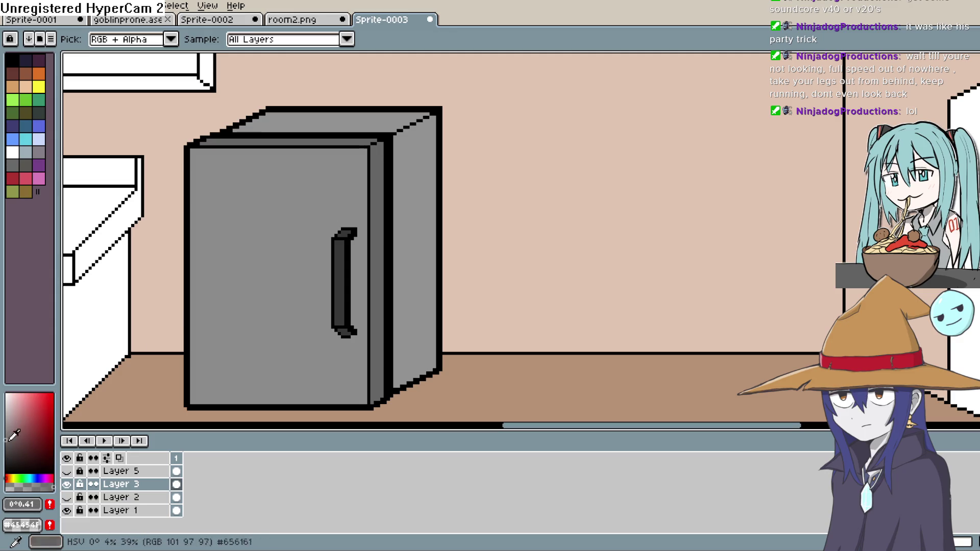
key(b)
scroll(289, 295, up, 2)
drag(289, 294, 390, 153)
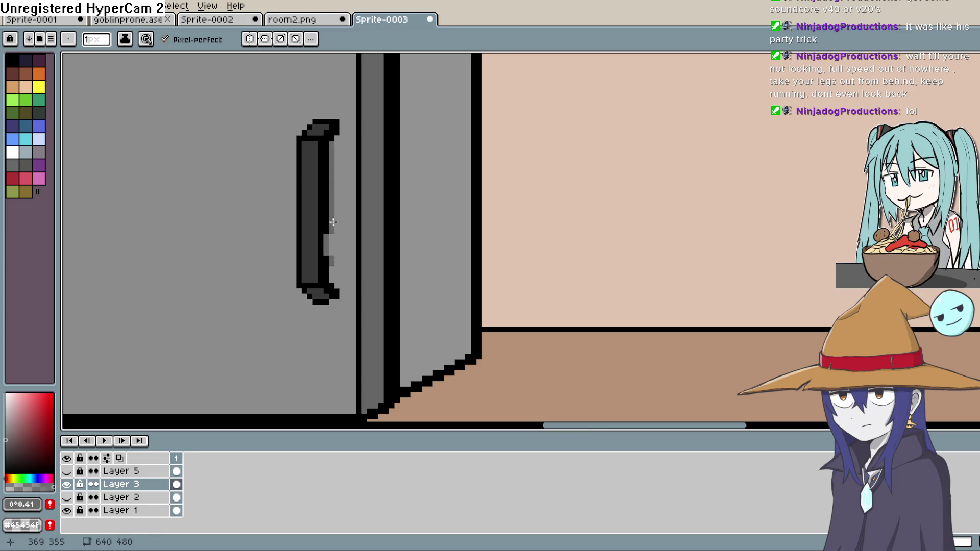
key(ctrl+z)
key(ctrl+z)
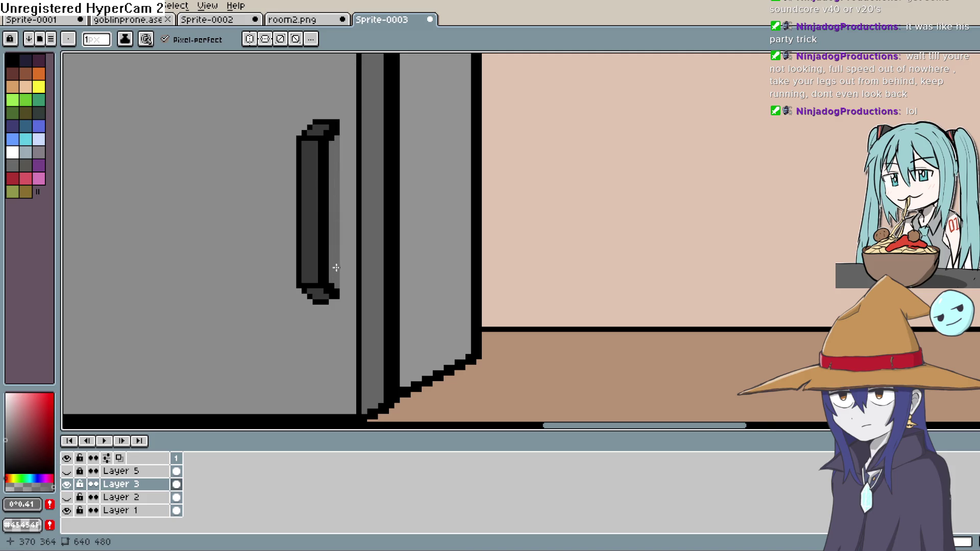
scroll(336, 267, down, 3)
scroll(404, 98, up, 3)
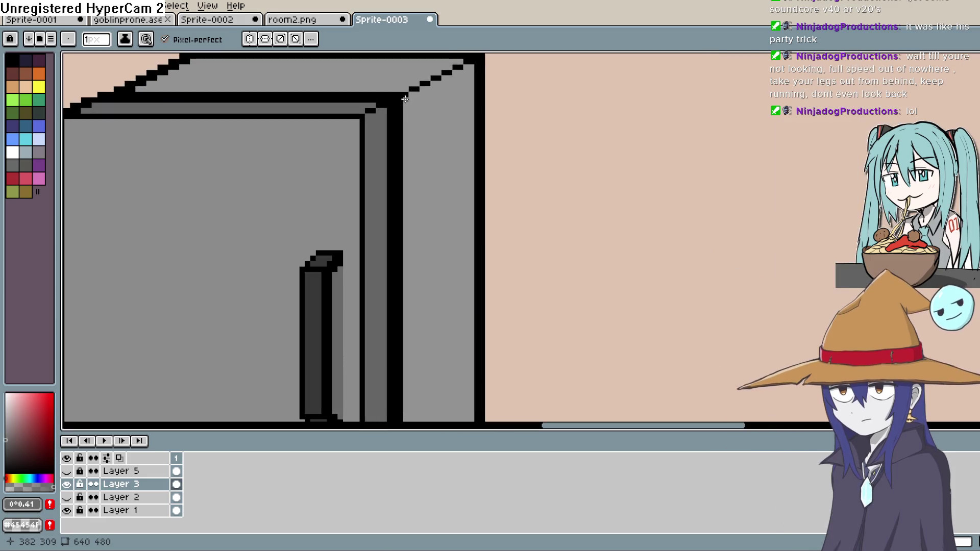
drag(405, 98, 404, 155)
Check the whole fridge side, then draw a grey shading line along its top edge.
drag(438, 282, 411, 146)
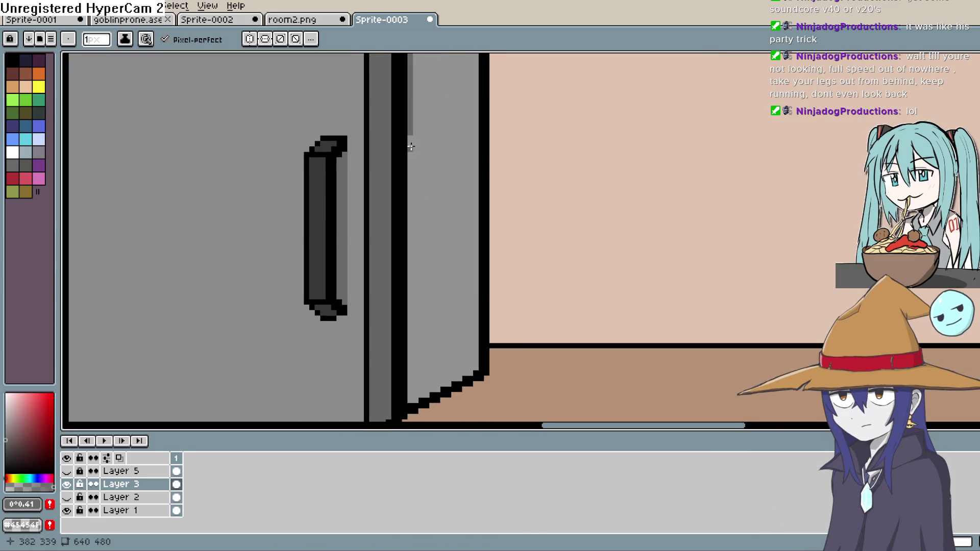
drag(409, 268, 412, 139)
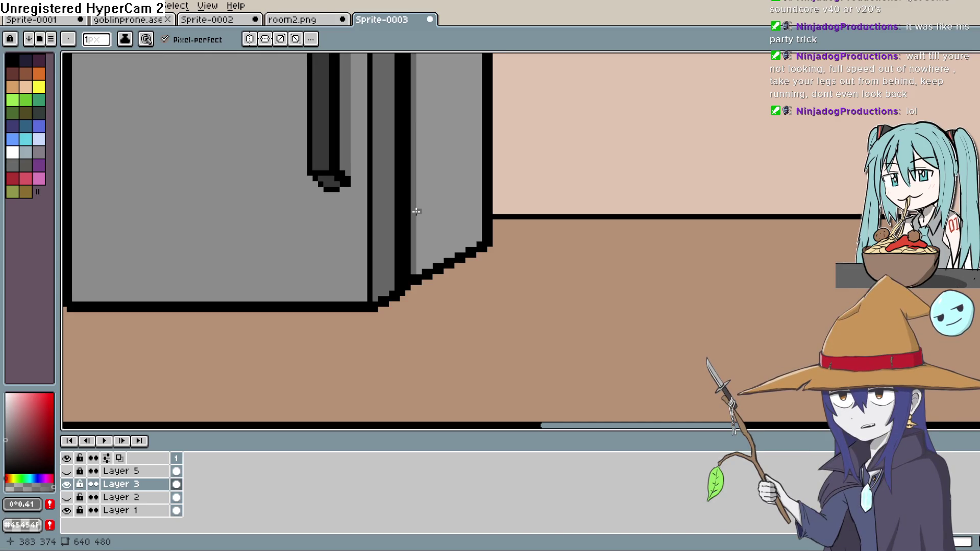
drag(396, 94, 532, 291)
drag(536, 86, 538, 186)
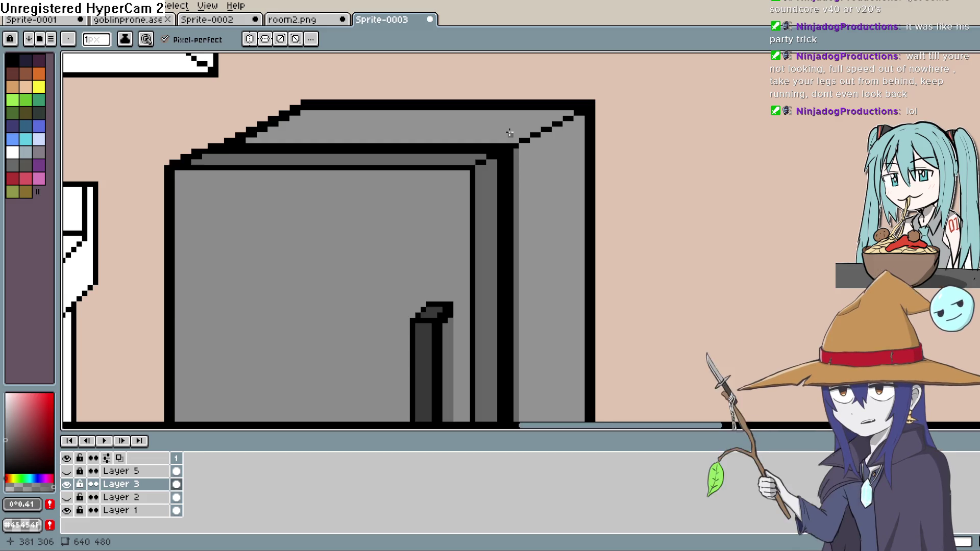
drag(518, 140, 449, 141)
Undo the line along the fridge's top edge and zoom in on its top-right corner.
key(ctrl+z)
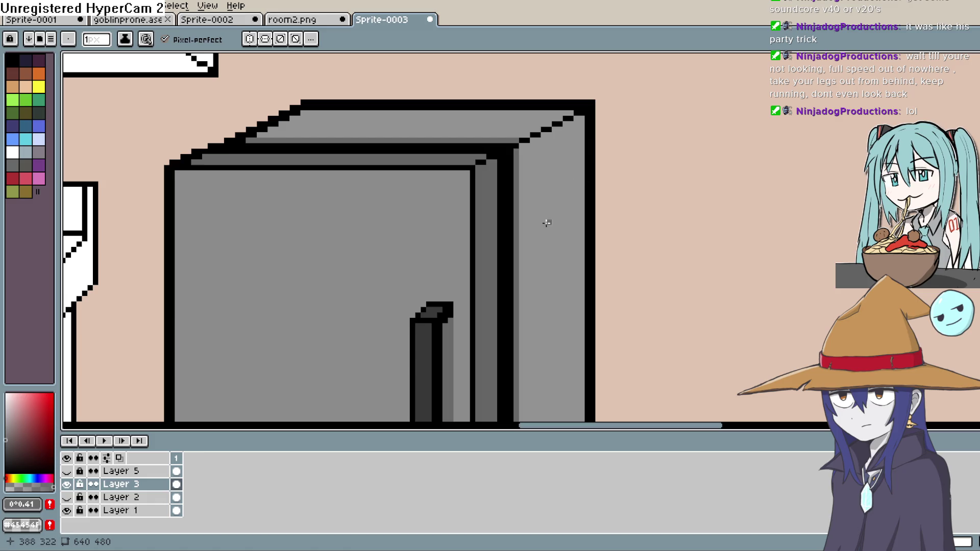
drag(546, 222, 576, 141)
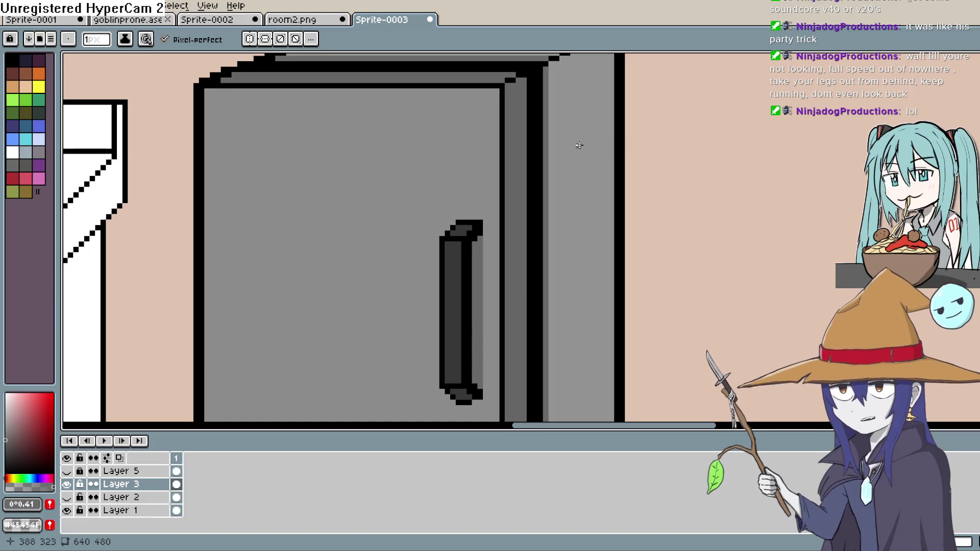
key(h)
scroll(519, 216, down, 5)
key(b)
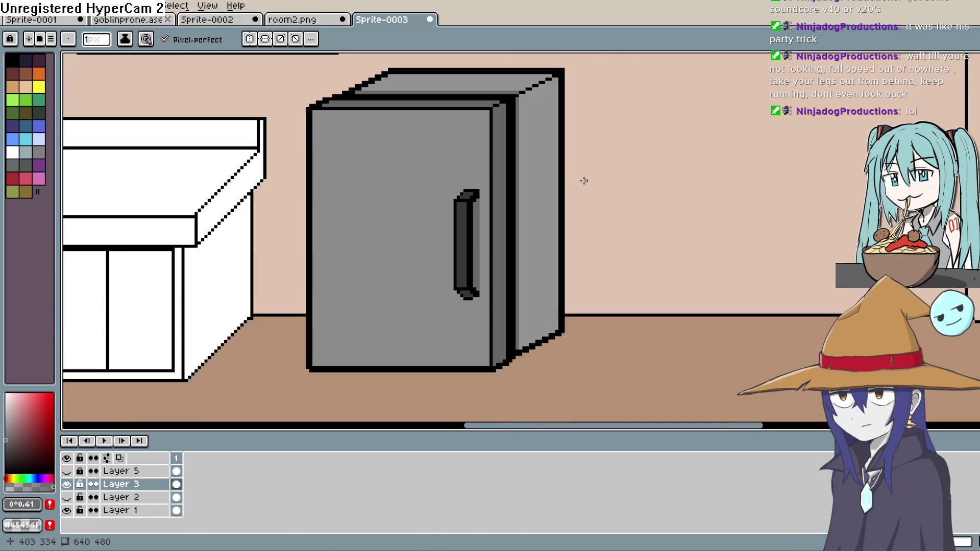
drag(562, 165, 551, 216)
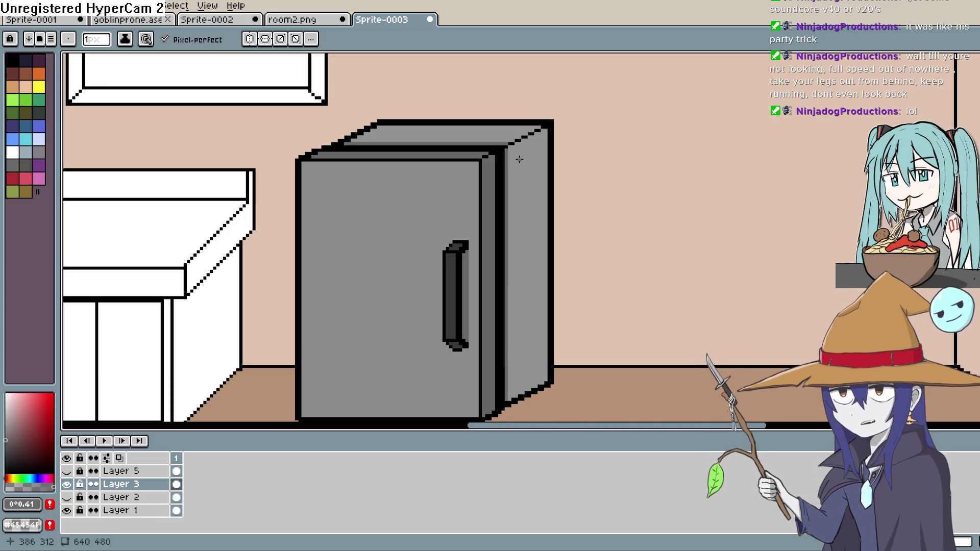
scroll(519, 159, up, 5)
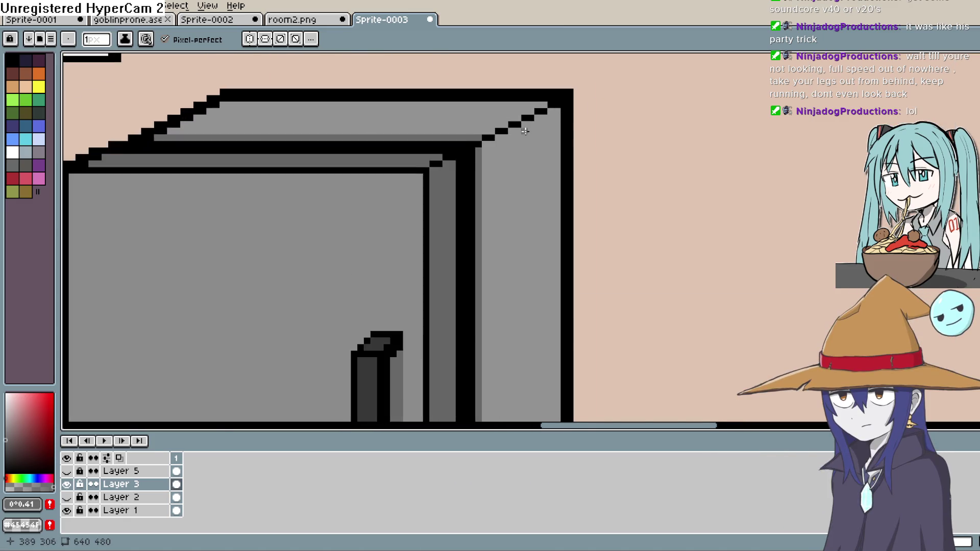
drag(521, 183, 505, 218)
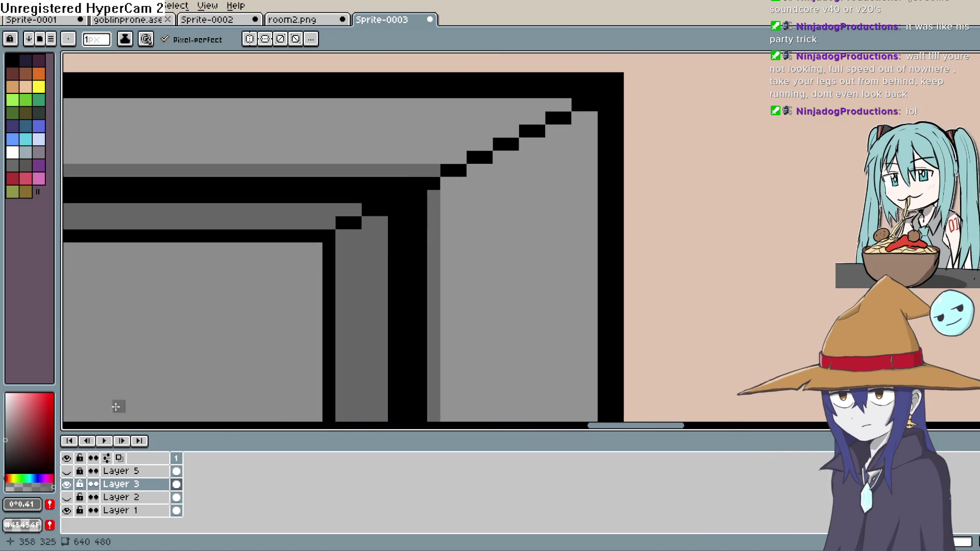
Paint light-grey glint pixels along the diagonal edge of the fridge top.
click(5, 426)
click(447, 171)
key(ctrl+z)
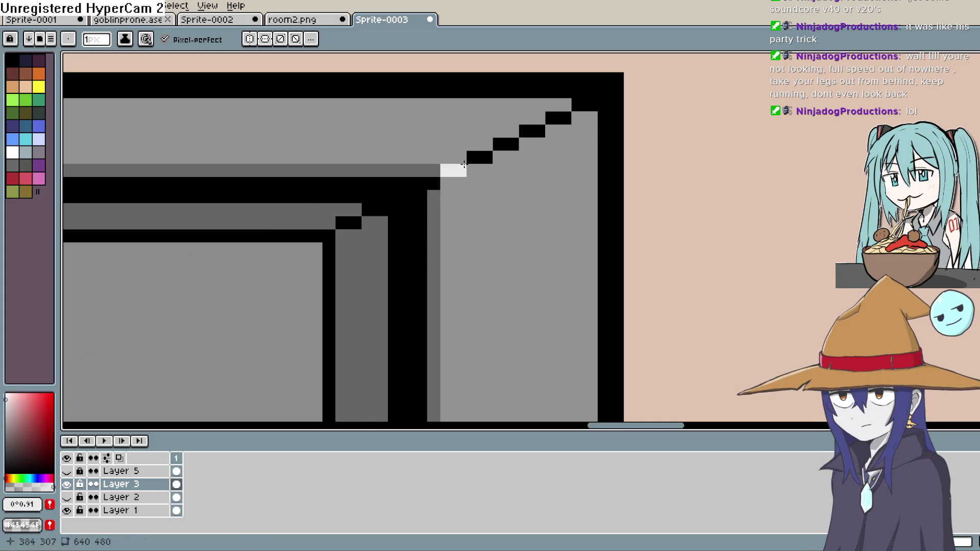
click(552, 118)
scroll(592, 102, down, 2)
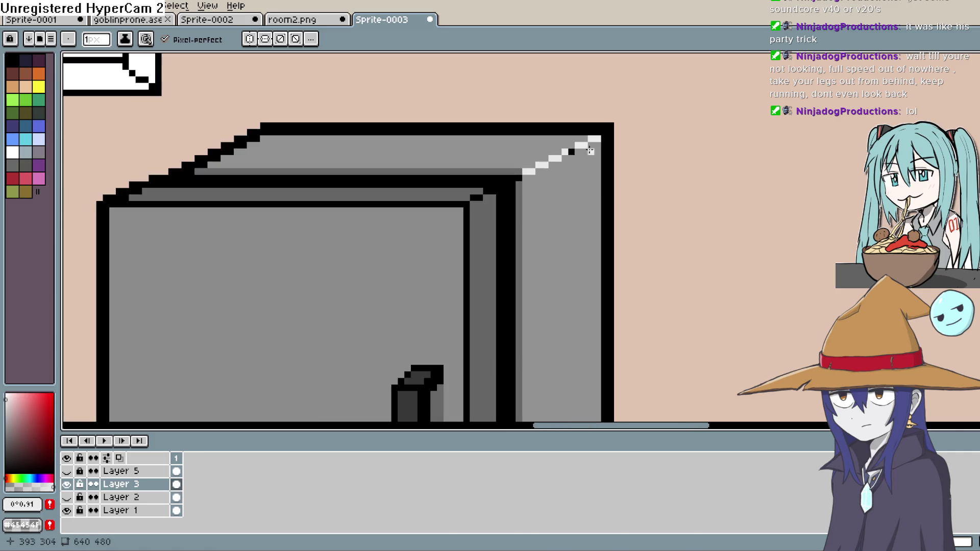
scroll(577, 145, down, 3)
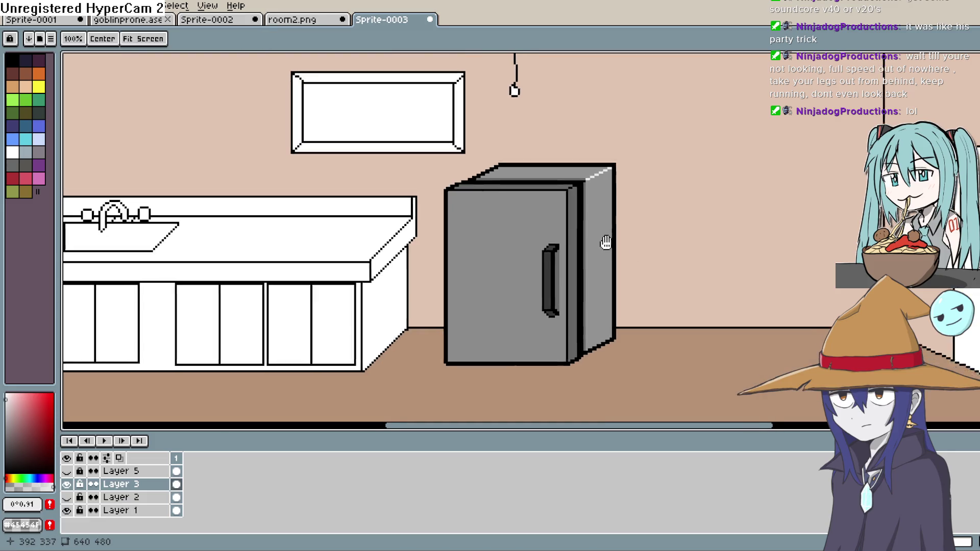
drag(604, 245, 644, 210)
scroll(644, 209, down, 1)
scroll(612, 229, up, 3)
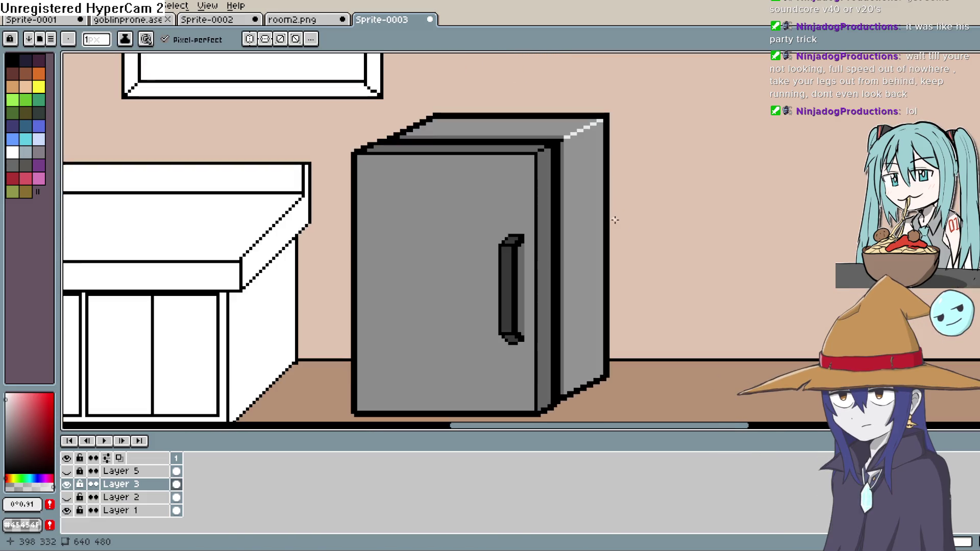
drag(594, 246, 600, 204)
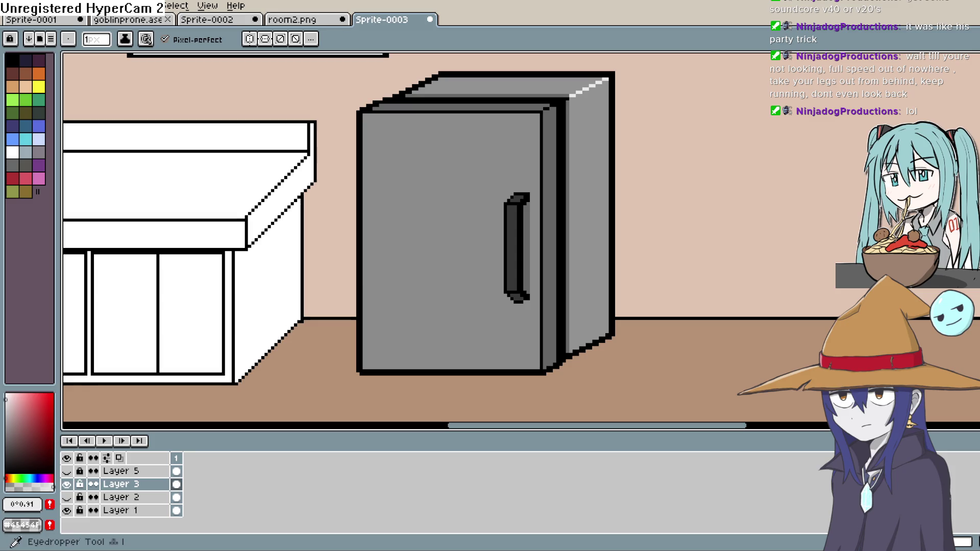
Sample the fridge body's grey with the Eyedropper (I) as the drawing colour.
key(i)
click(427, 233)
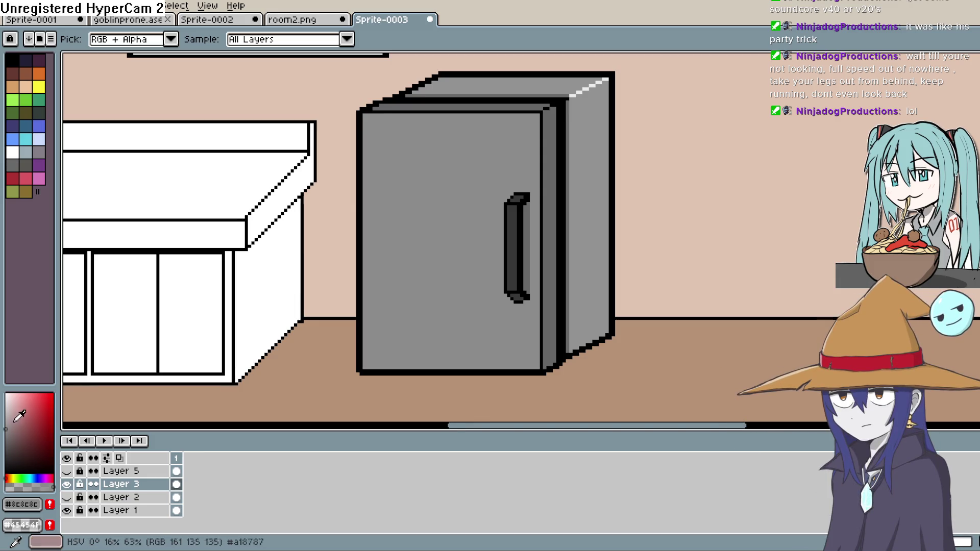
click(6, 407)
key(b)
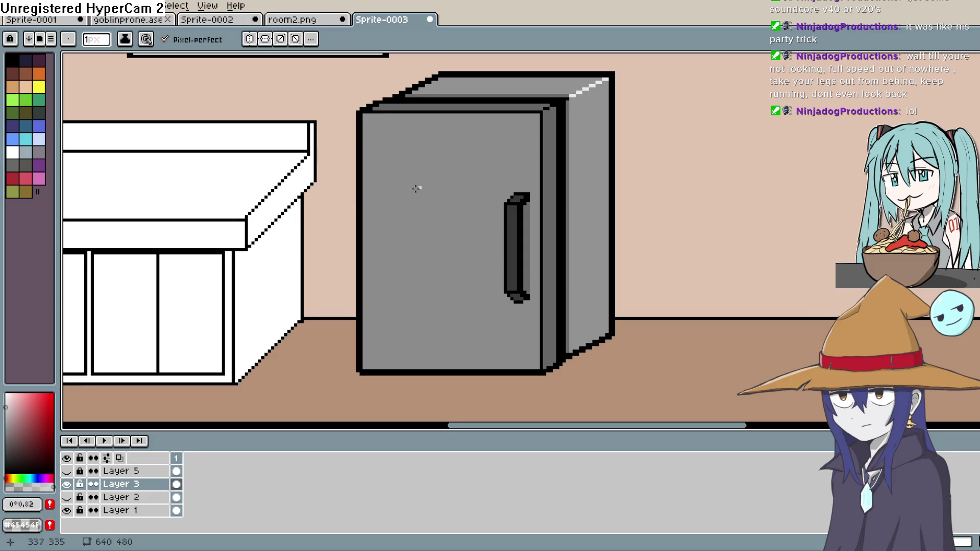
drag(364, 226, 392, 193)
drag(469, 124, 483, 116)
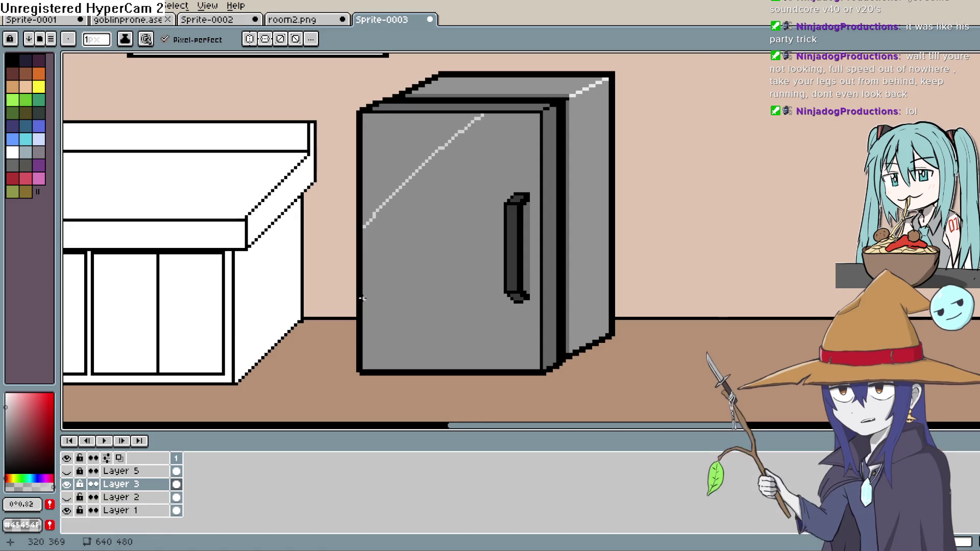
drag(364, 299, 462, 201)
drag(518, 151, 536, 135)
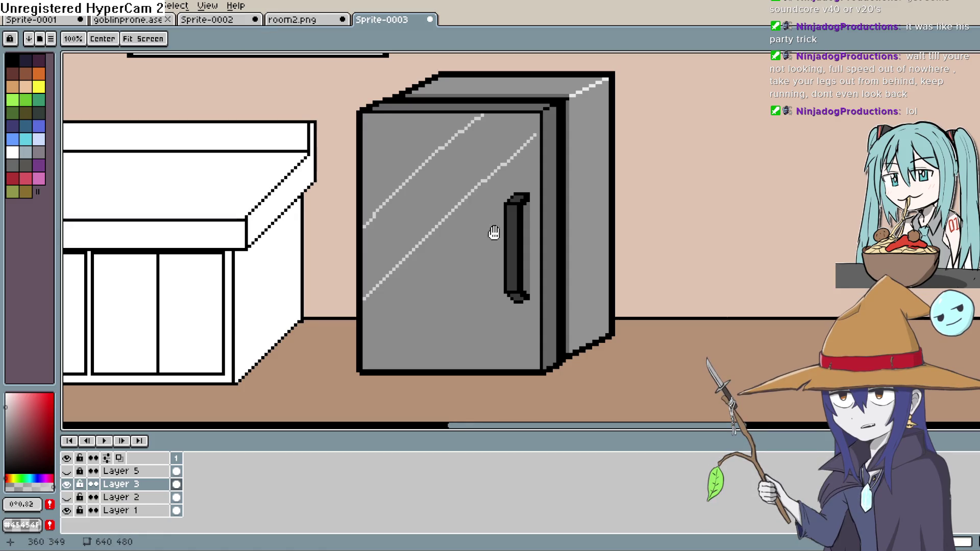
drag(408, 326, 420, 264)
drag(382, 307, 514, 184)
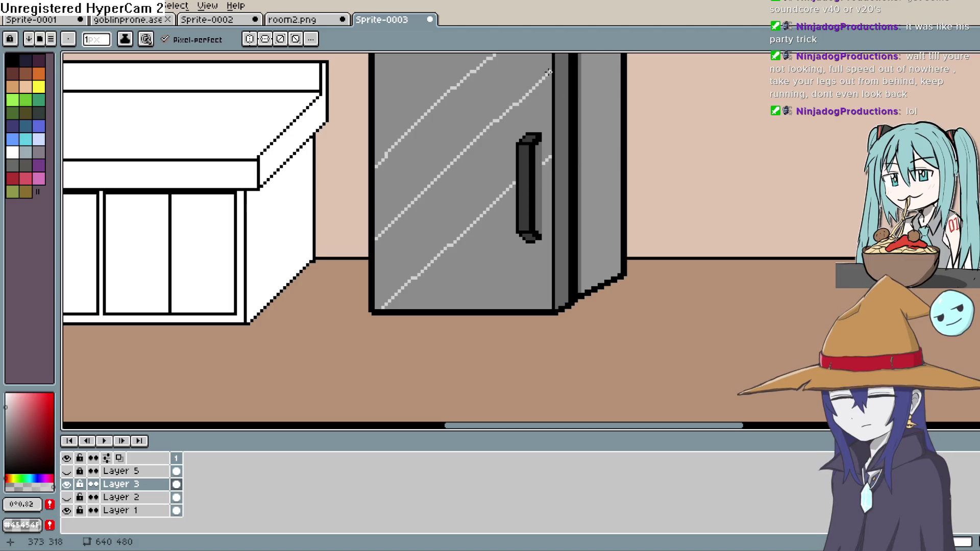
scroll(555, 66, up, 2)
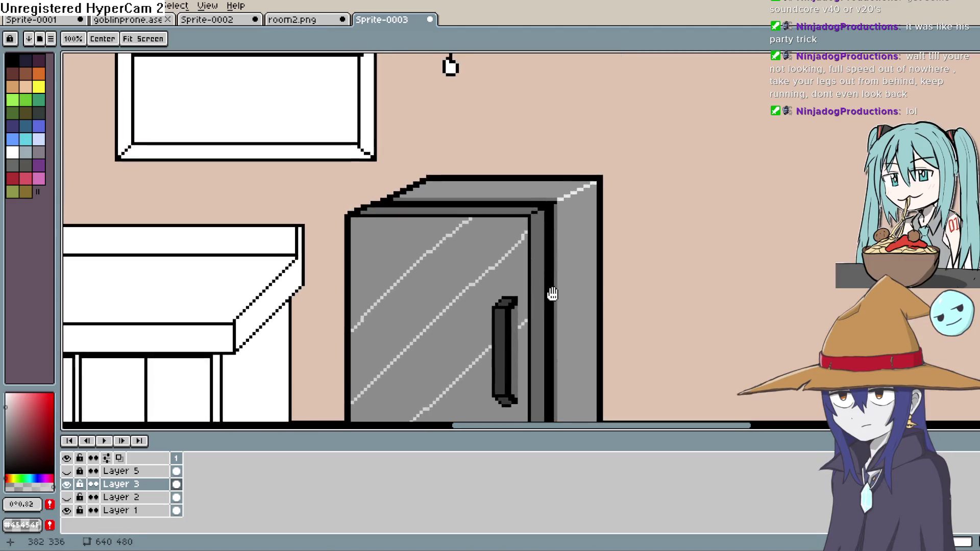
scroll(449, 66, down, 3)
drag(442, 263, 534, 202)
scroll(557, 181, down, 4)
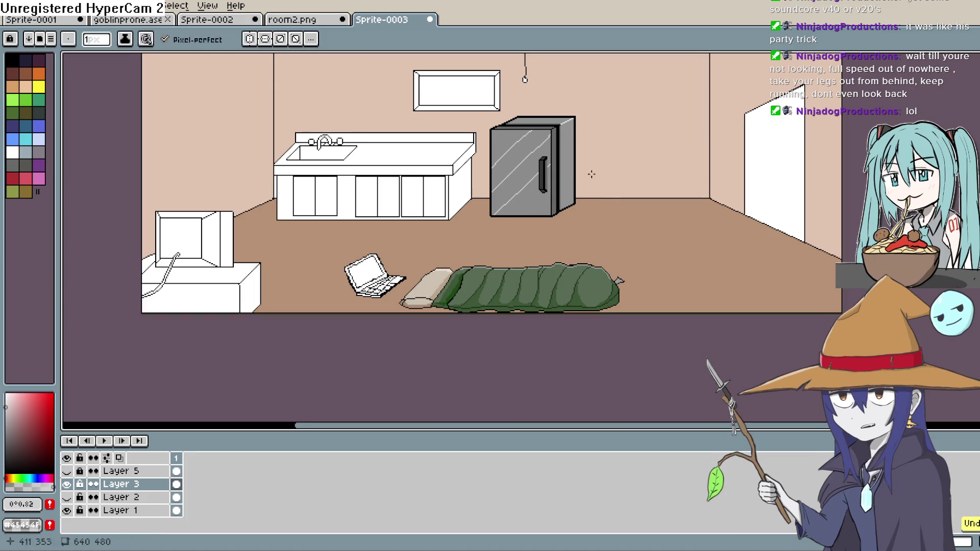
key(v)
key(ctrl+z)
key(ctrl+z)
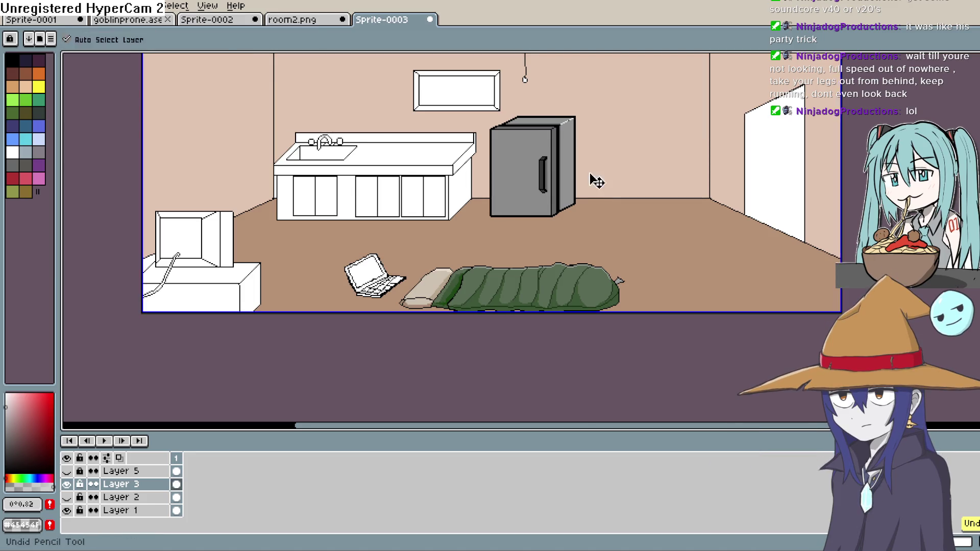
key(b)
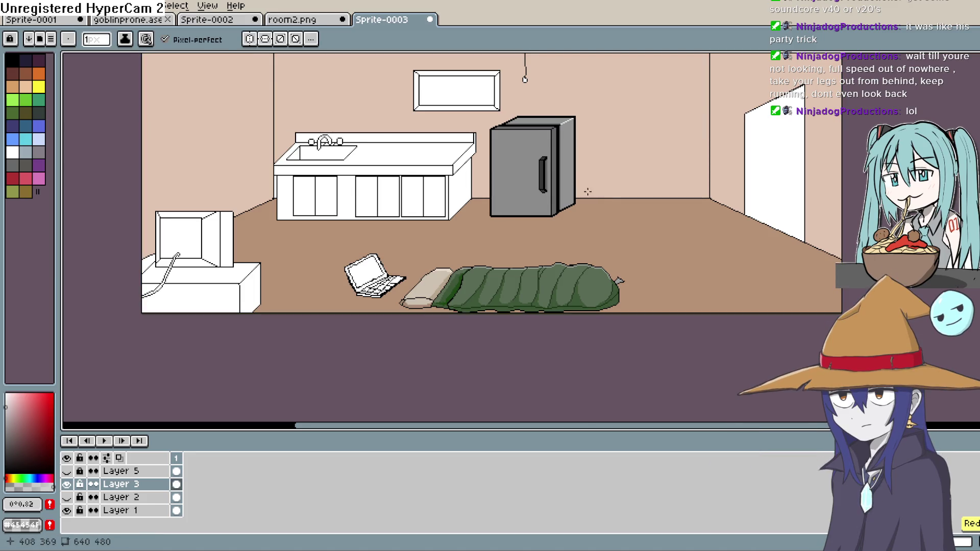
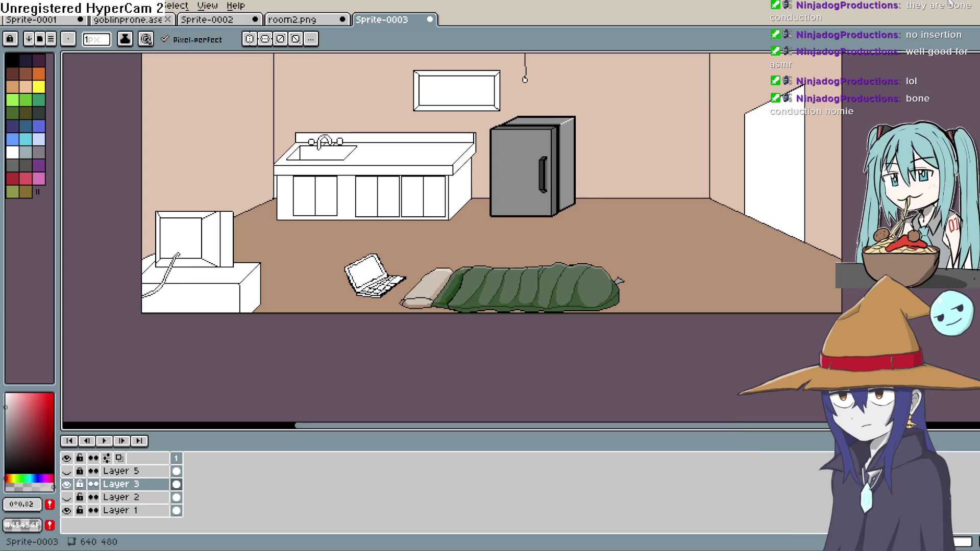
Draw four light 45° diagonal shine streaks across the fridge door, including one from the handle.
scroll(542, 296, up, 3)
drag(543, 296, 563, 171)
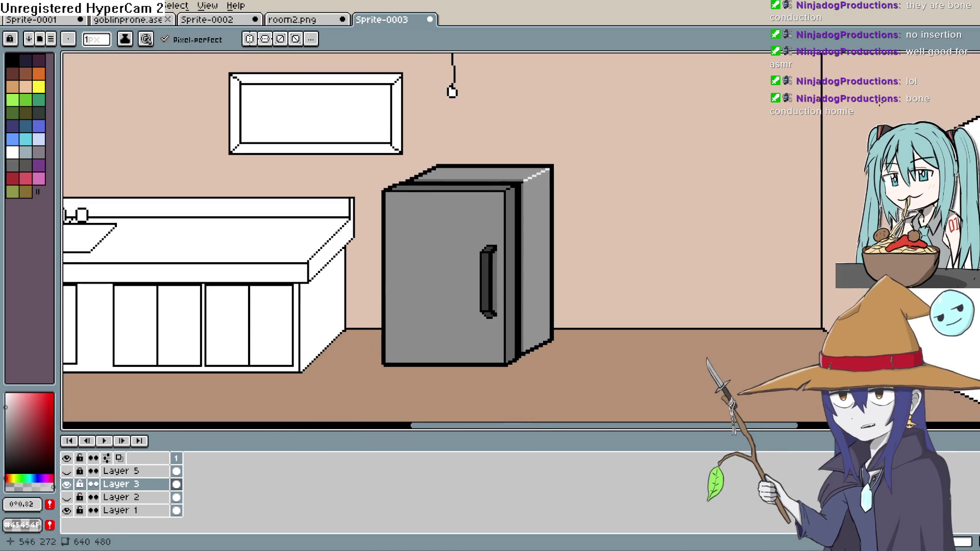
key(i)
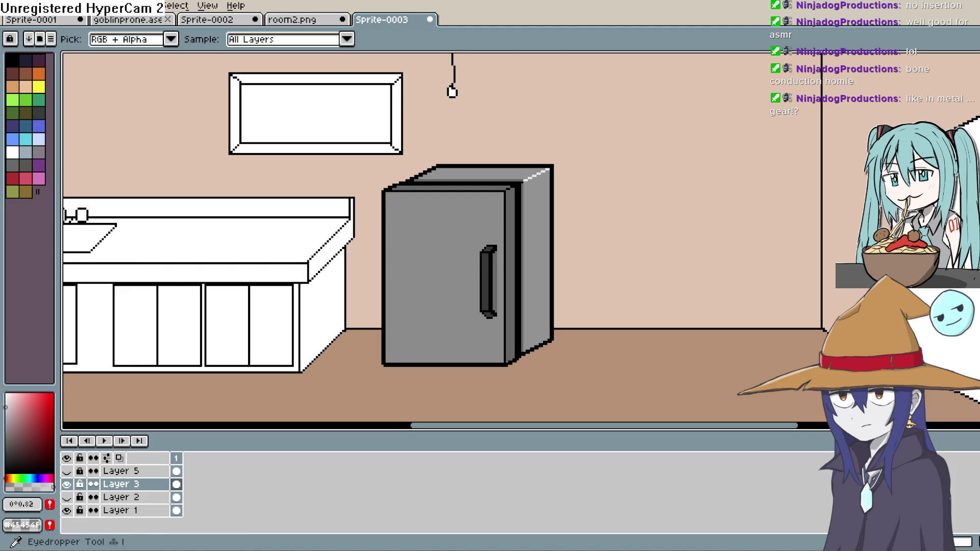
key(shift+l)
drag(388, 266, 459, 197)
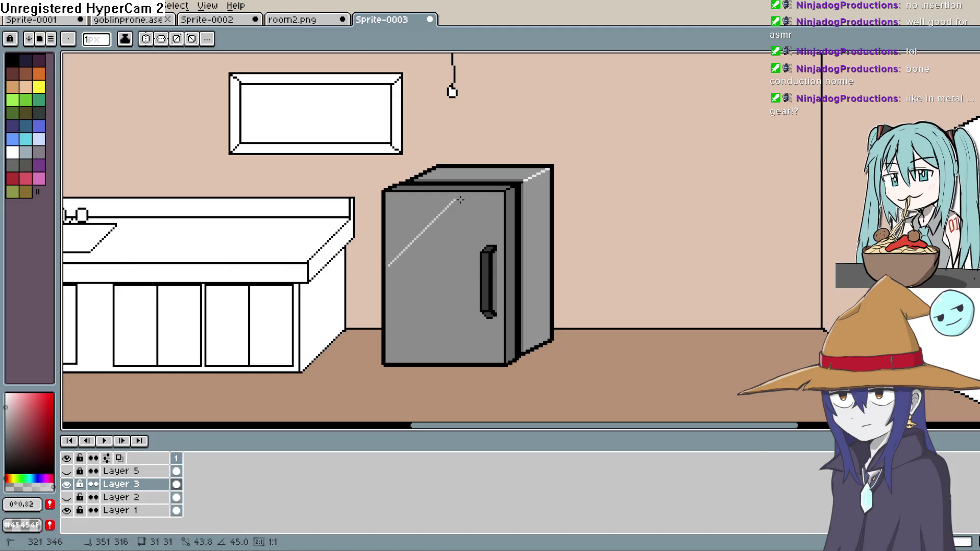
drag(388, 309, 509, 196)
scroll(405, 285, down, 2)
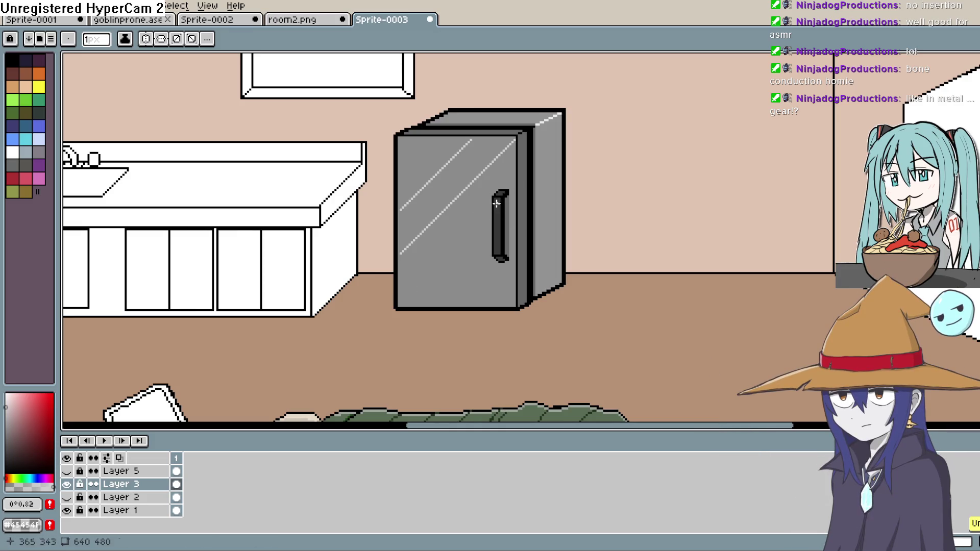
scroll(488, 214, down, 2)
scroll(483, 217, up, 4)
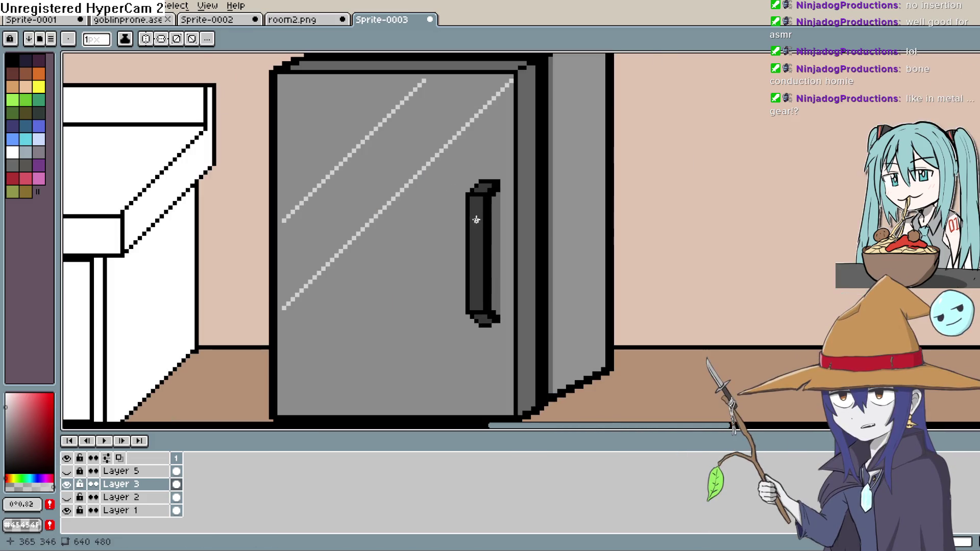
drag(464, 213, 285, 389)
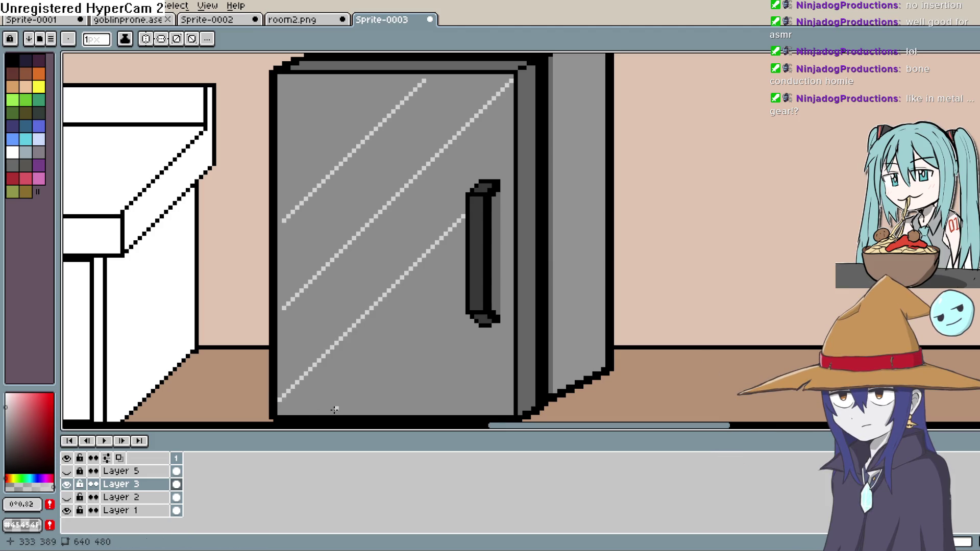
drag(335, 410, 476, 286)
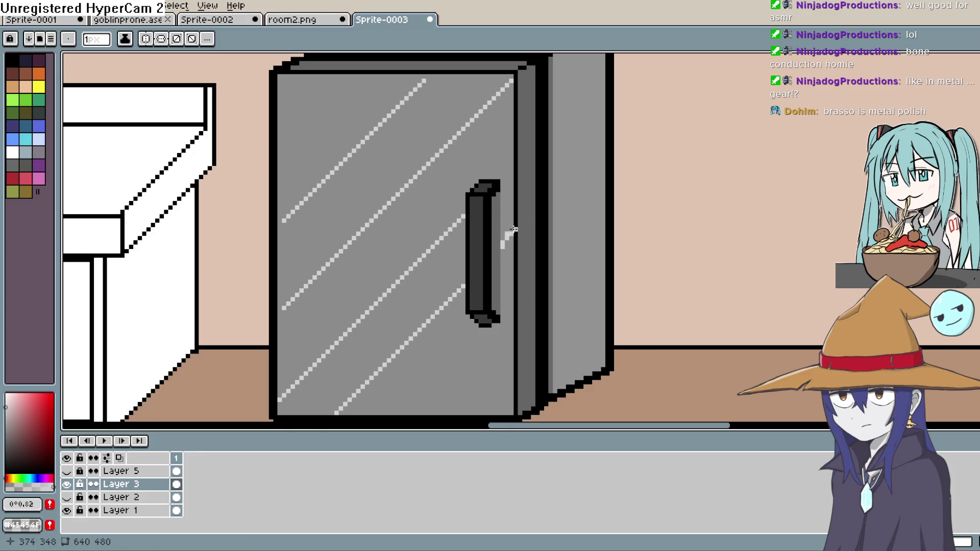
Sample the fridge's grey as the drawing colour for freehand pixel work.
key(e)
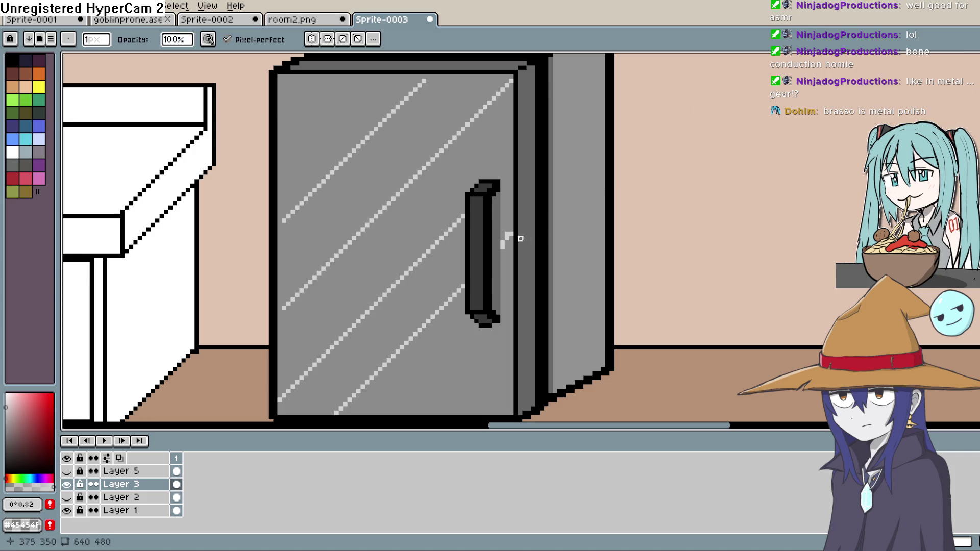
key(i)
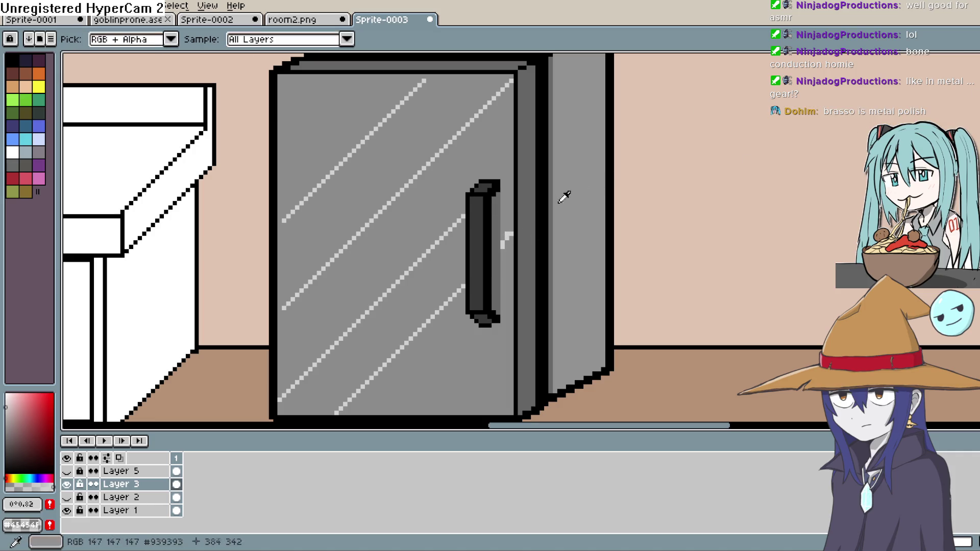
click(564, 195)
key(b)
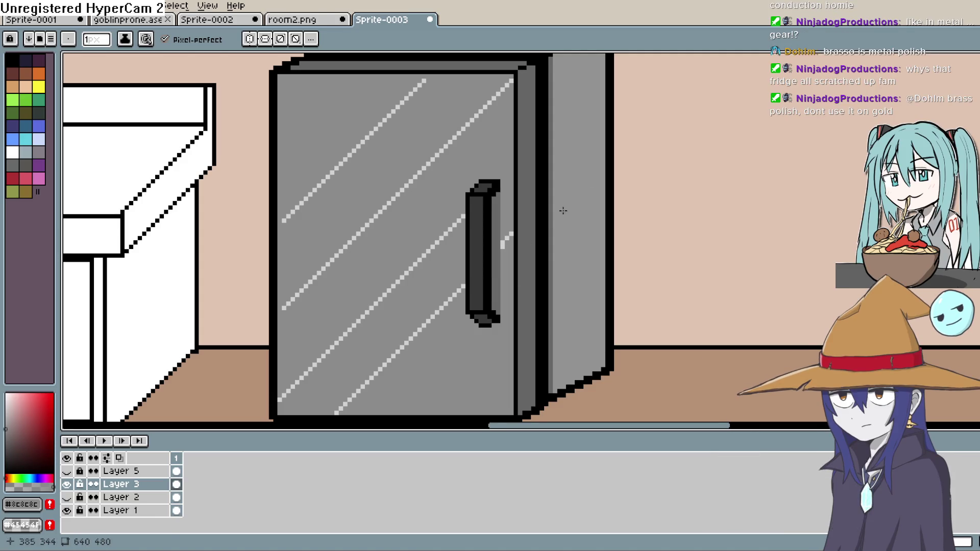
Sample the light grey and draw extra 45° streaks on the fridge door's upper-left and lower half.
key(g)
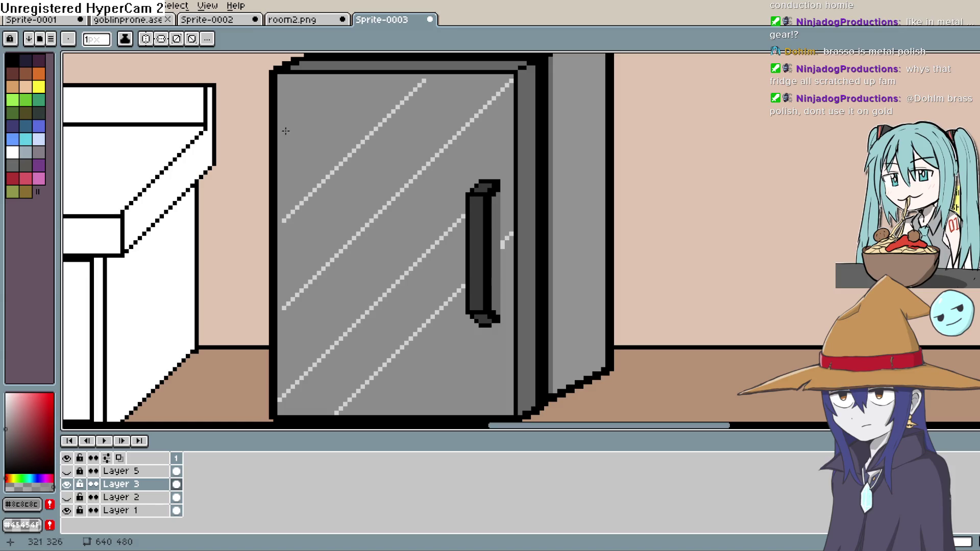
key(i)
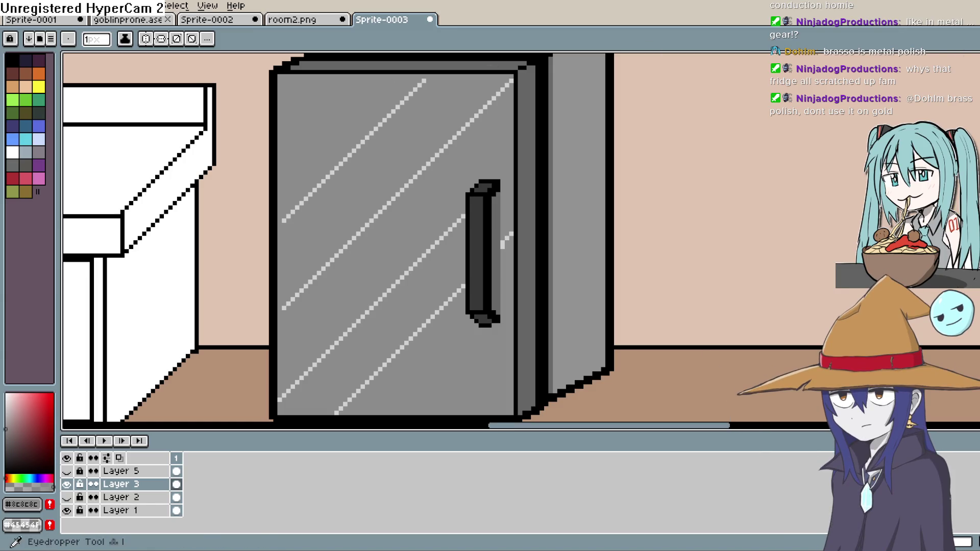
key(i)
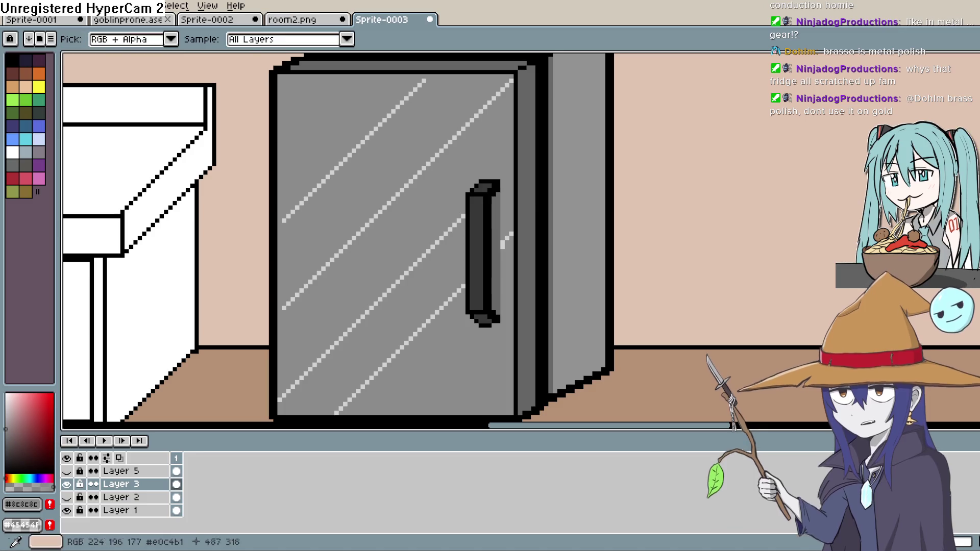
click(423, 81)
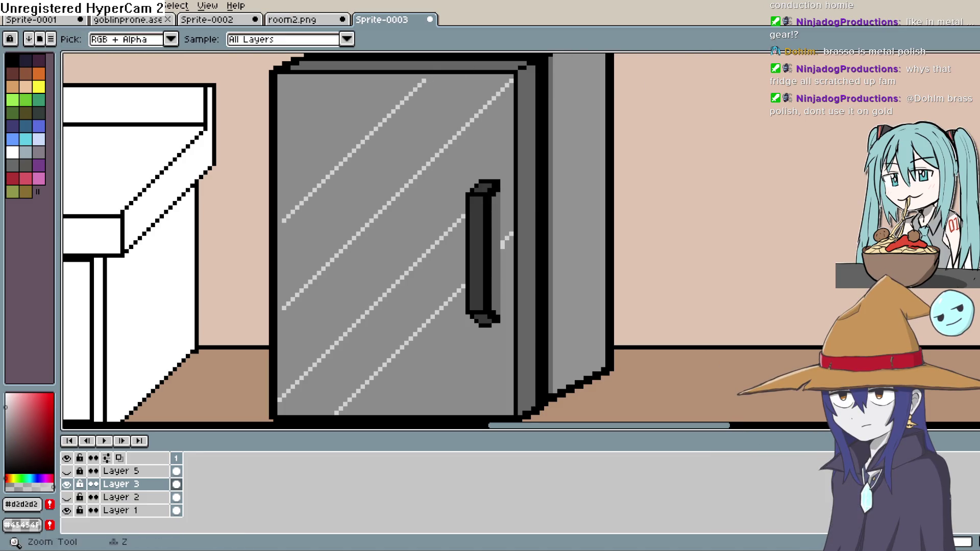
key(l)
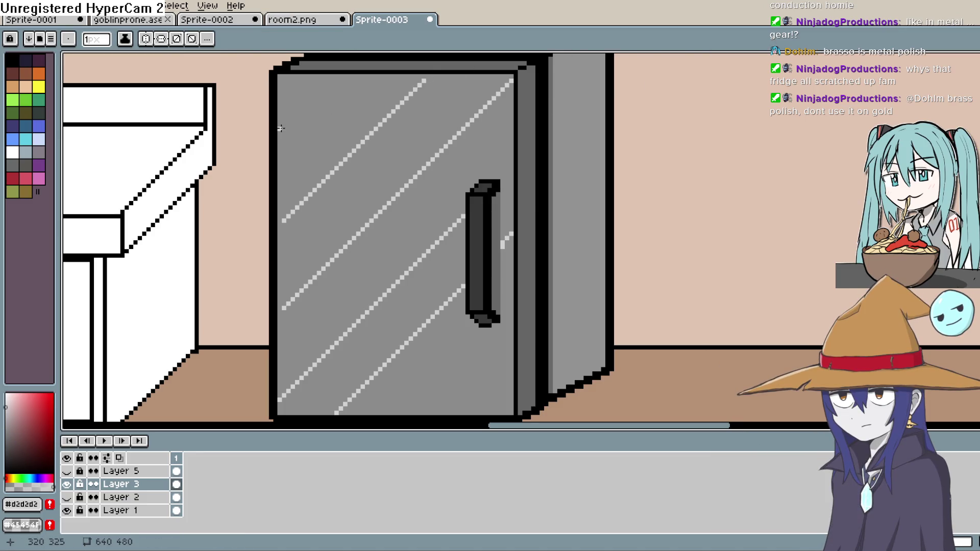
drag(279, 128, 332, 79)
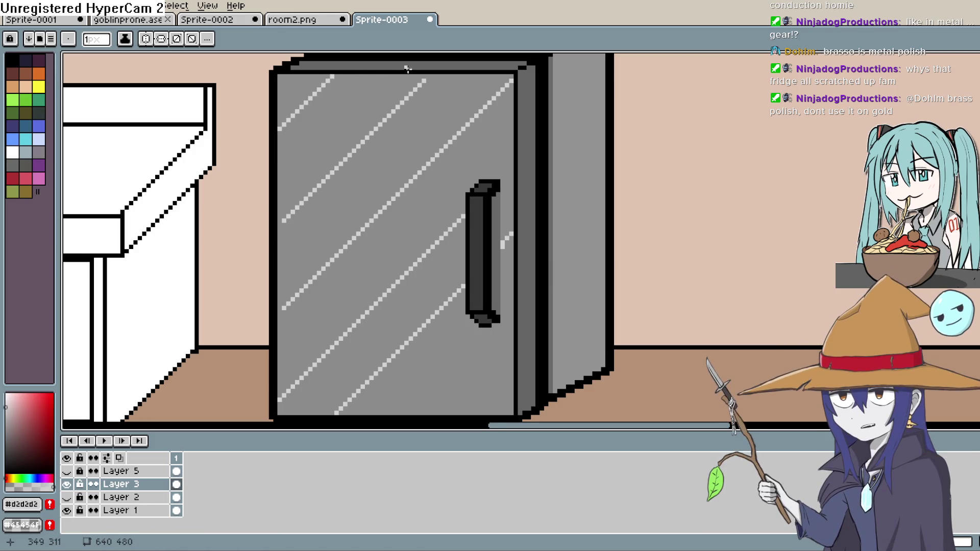
drag(440, 79, 432, 110)
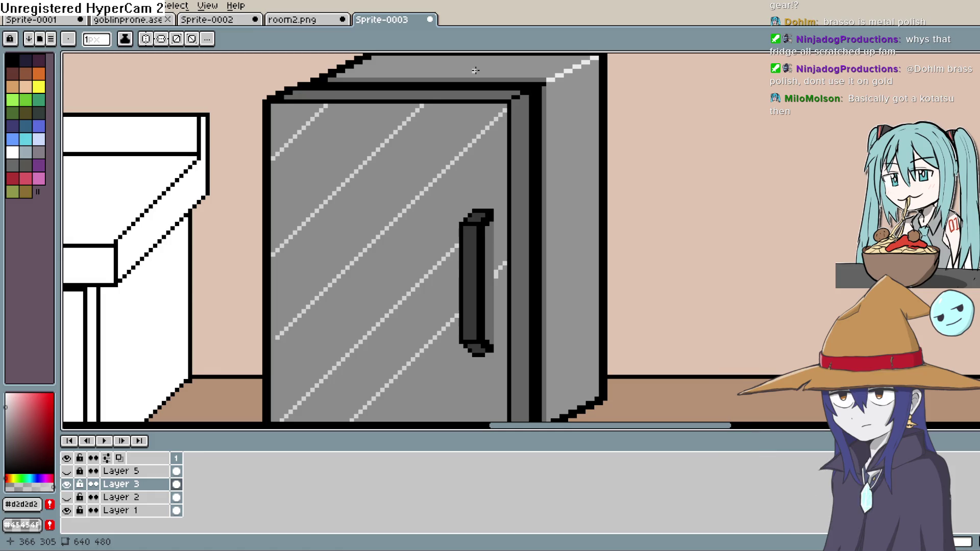
scroll(497, 246, down, 3)
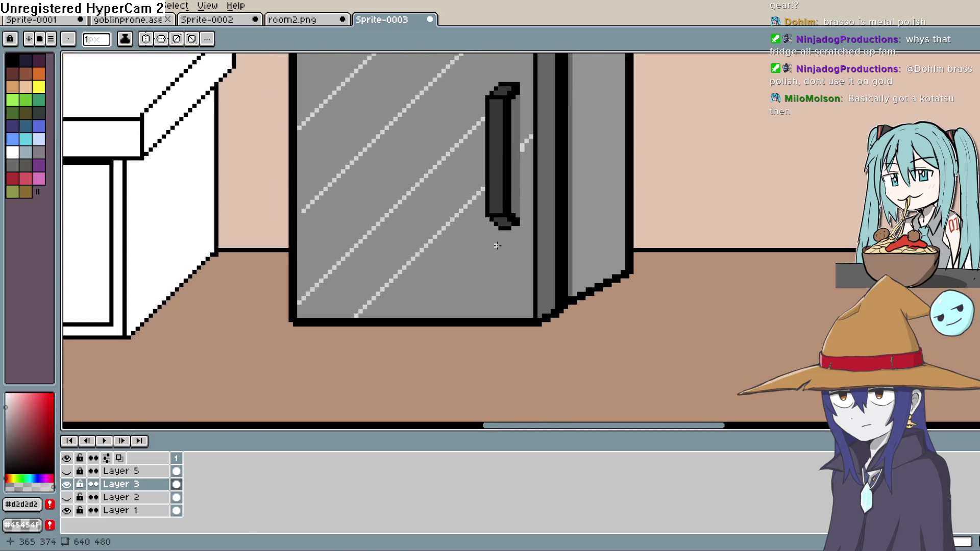
drag(450, 315, 531, 237)
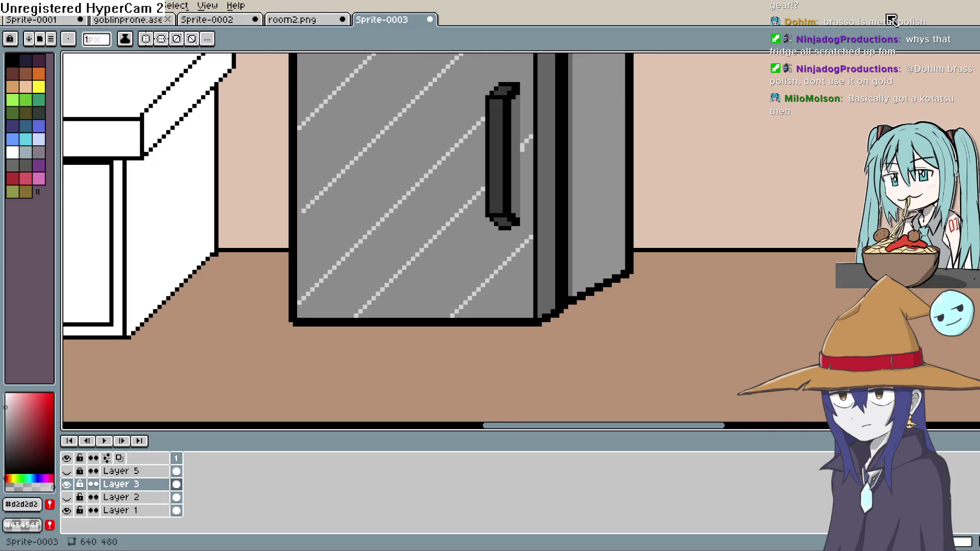
Zoom out and make Layer 5 with the goblin girl visible.
key(minus)
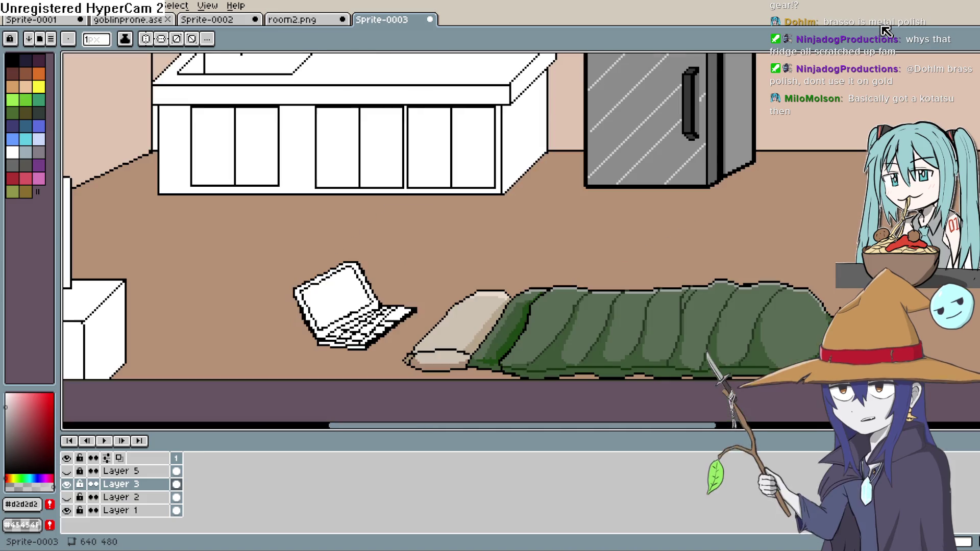
click(67, 472)
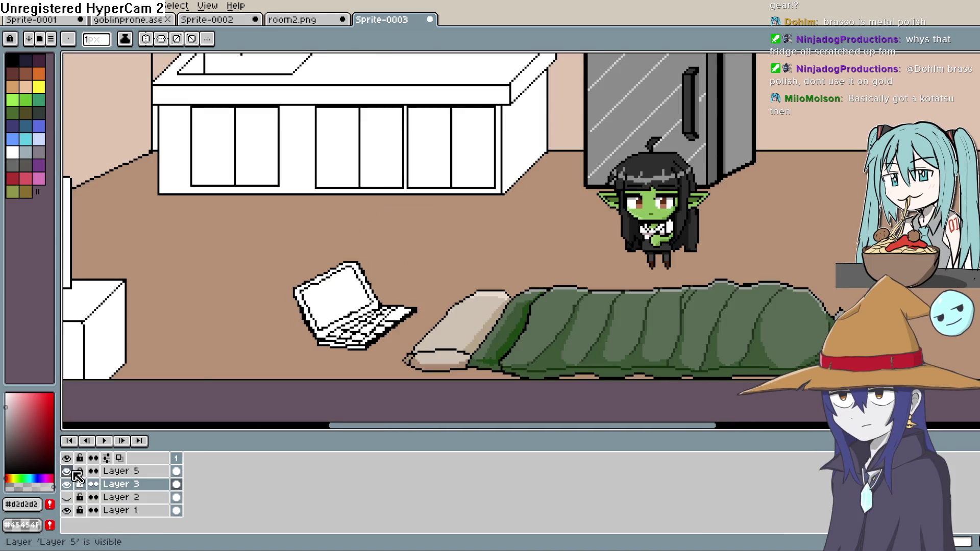
key(h)
scroll(557, 372, down, 2)
mouse_move(709, 291)
mouse_down()
mouse_move(718, 253)
mouse_move(702, 273)
mouse_move(707, 243)
mouse_move(792, 183)
mouse_move(740, 221)
mouse_move(781, 168)
mouse_move(746, 225)
mouse_move(689, 267)
mouse_move(498, 323)
mouse_up()
scroll(698, 248, up, 1)
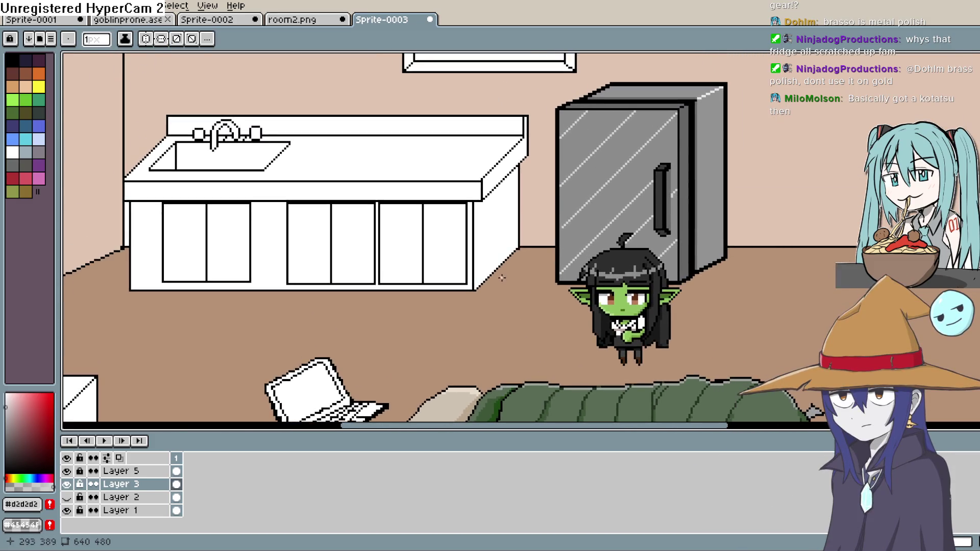
scroll(513, 261, up, 1)
Pan and zoom around the room to review the kitchen, fridge, goblin, laptop and sleeping bag.
key(space)
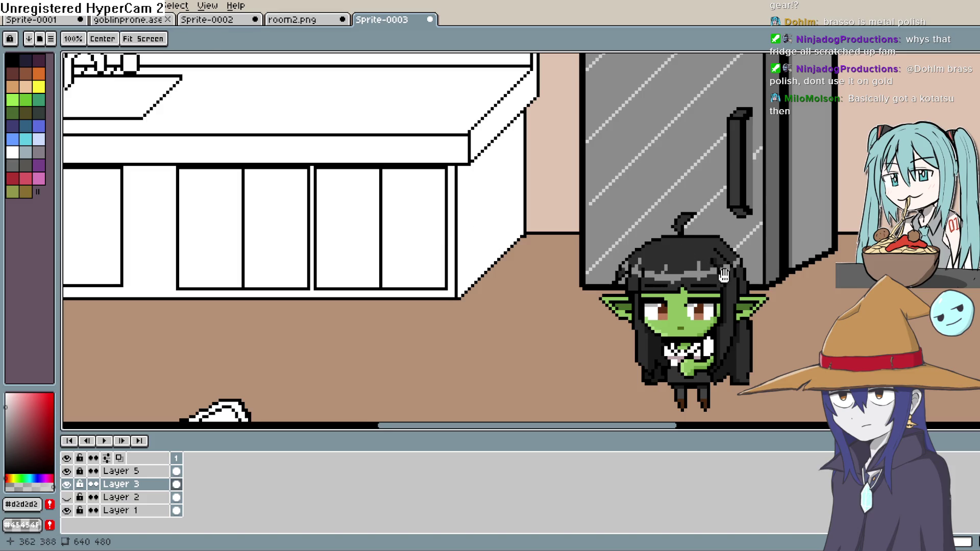
scroll(159, 374, down, 1)
mouse_move(619, 264)
mouse_down()
mouse_move(623, 244)
mouse_move(619, 255)
mouse_up()
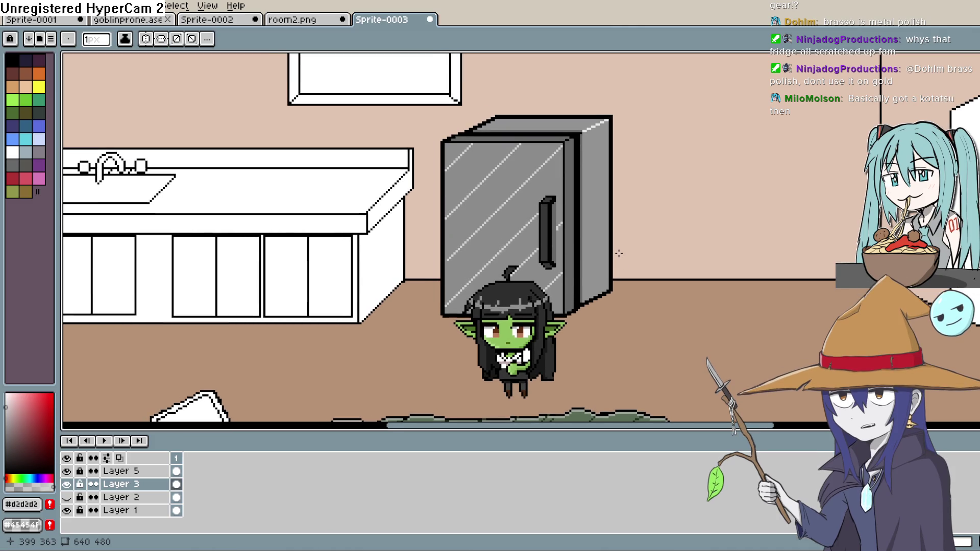
scroll(619, 254, up, 2)
key(space)
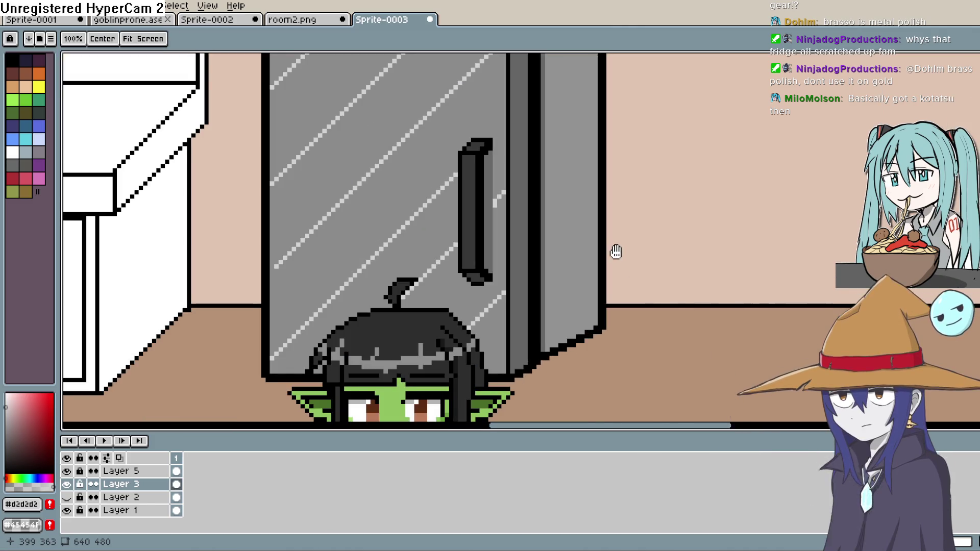
scroll(633, 249, down, 1)
scroll(737, 153, down, 1)
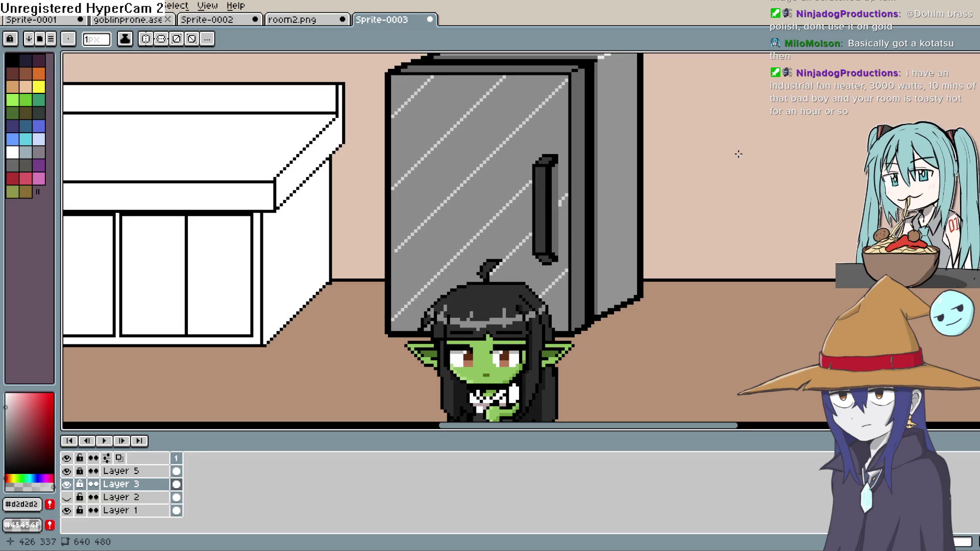
drag(533, 259, 524, 243)
scroll(561, 169, down, 2)
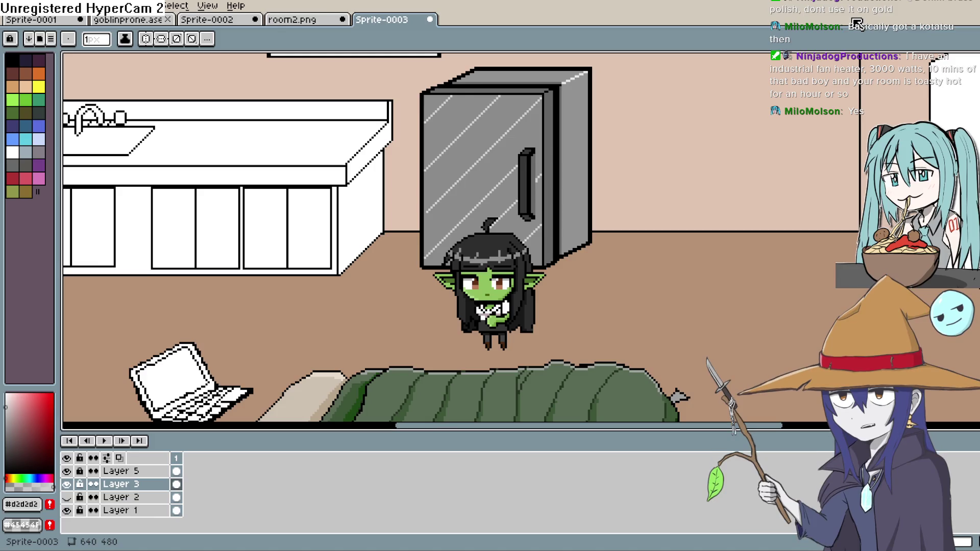
scroll(518, 263, down, 2)
scroll(519, 263, up, 3)
scroll(518, 262, down, 1)
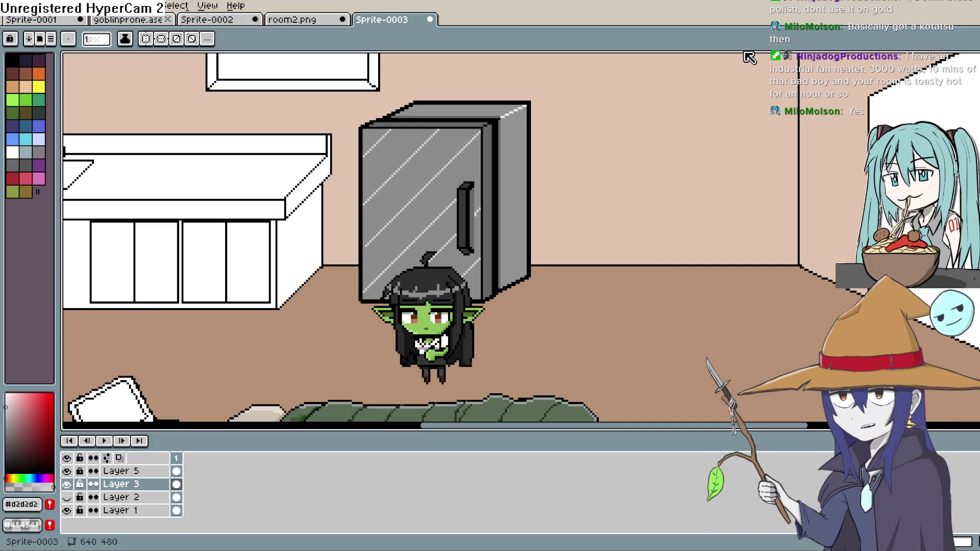
drag(634, 257, 619, 254)
scroll(457, 280, down, 2)
scroll(552, 253, up, 2)
scroll(668, 288, down, 3)
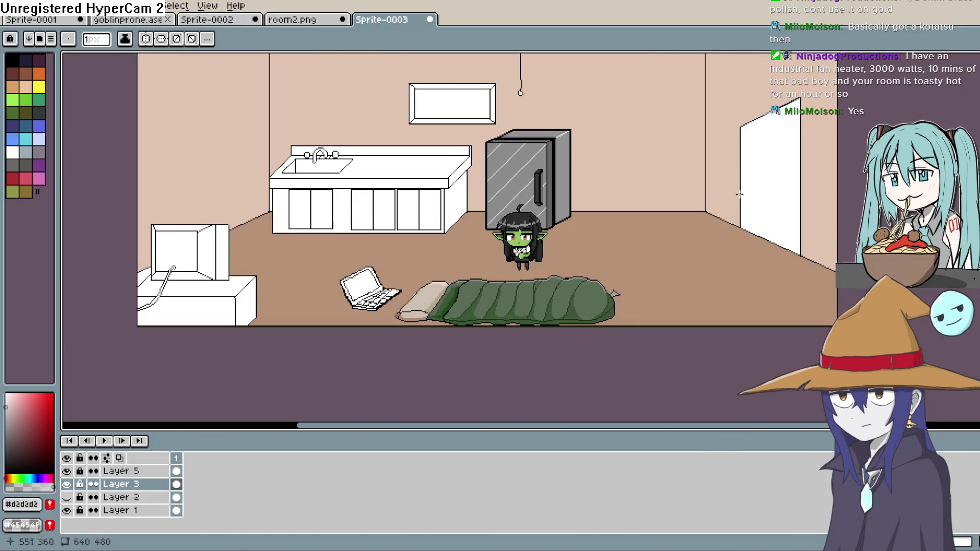
scroll(669, 288, up, 1)
scroll(669, 288, left, 1)
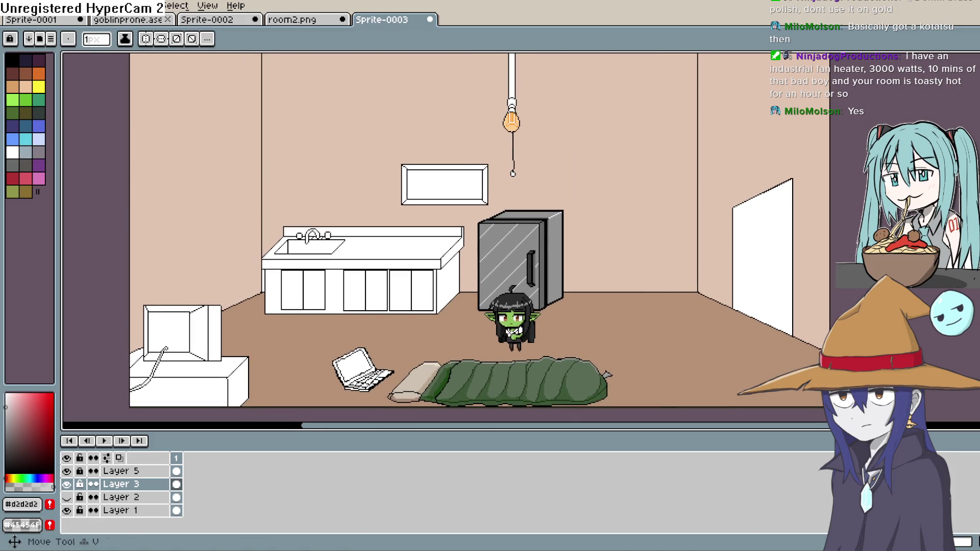
Sample a colour from the wall and bucket-fill three sides of the window frame.
key(i)
click(635, 179)
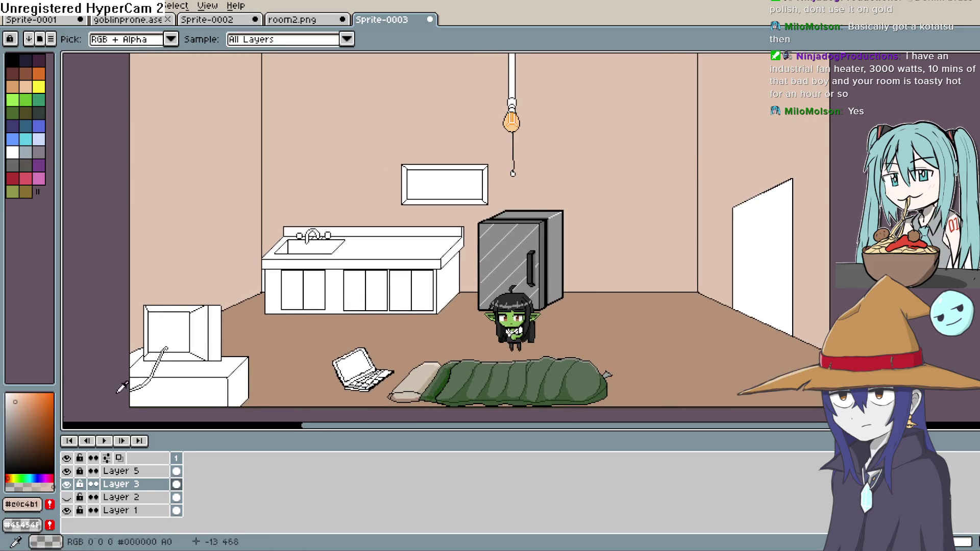
key(g)
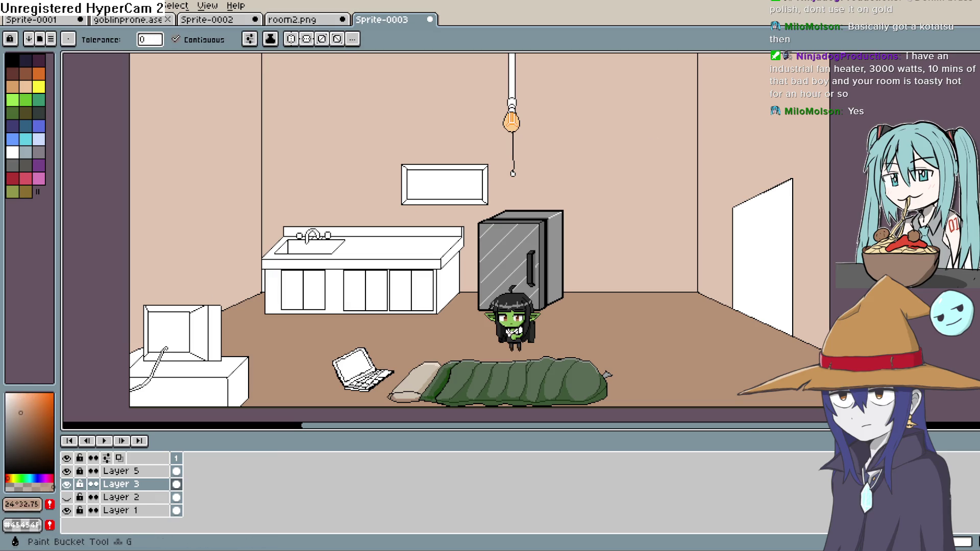
scroll(587, 166, up, 2)
click(306, 164)
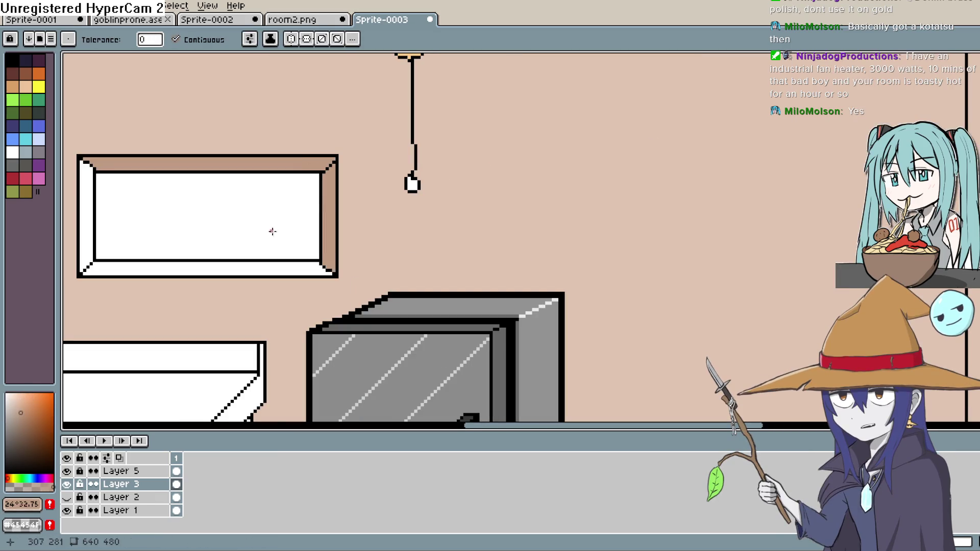
click(204, 269)
click(86, 232)
mouse_move(238, 224)
mouse_down()
mouse_move(469, 232)
mouse_move(469, 253)
mouse_up()
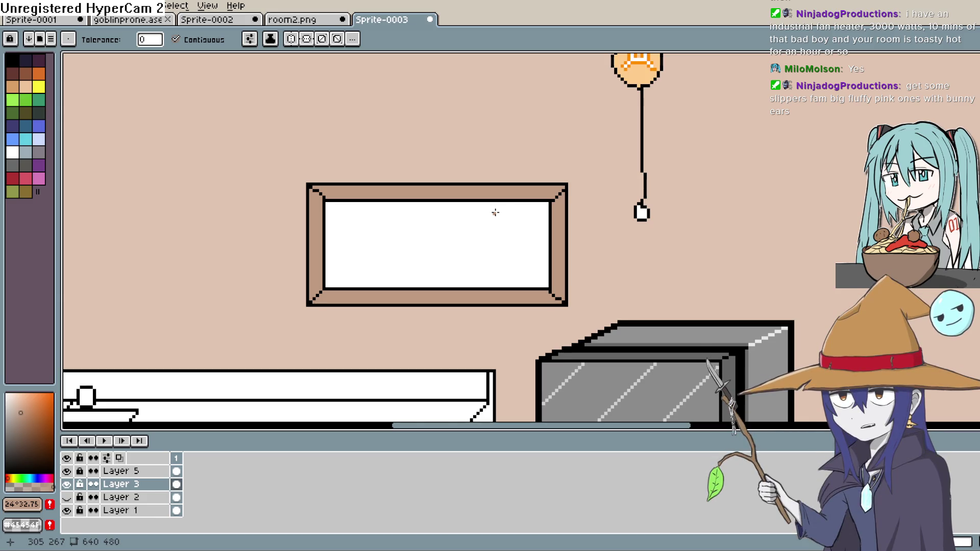
key(space)
mouse_move(429, 260)
mouse_down()
mouse_move(462, 188)
mouse_move(489, 235)
mouse_up()
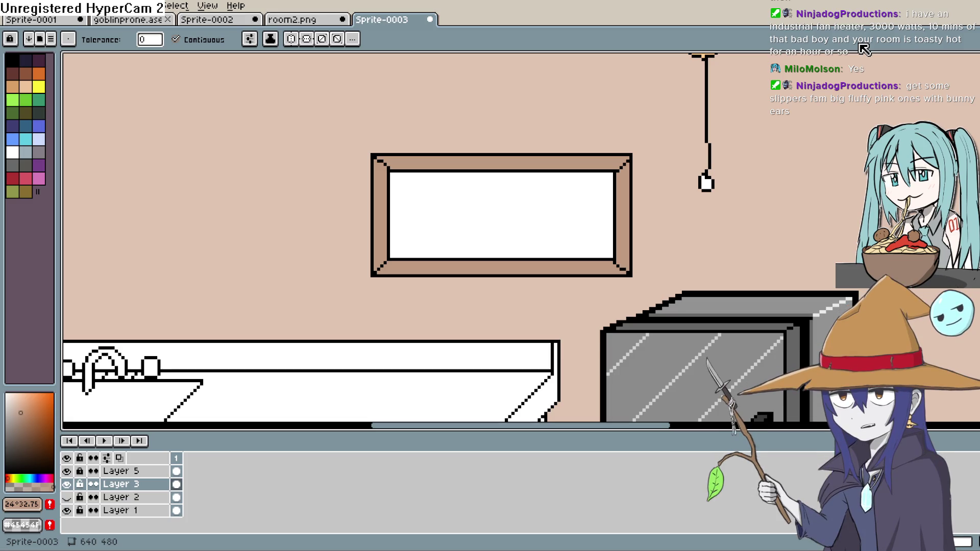
scroll(504, 168, up, 2)
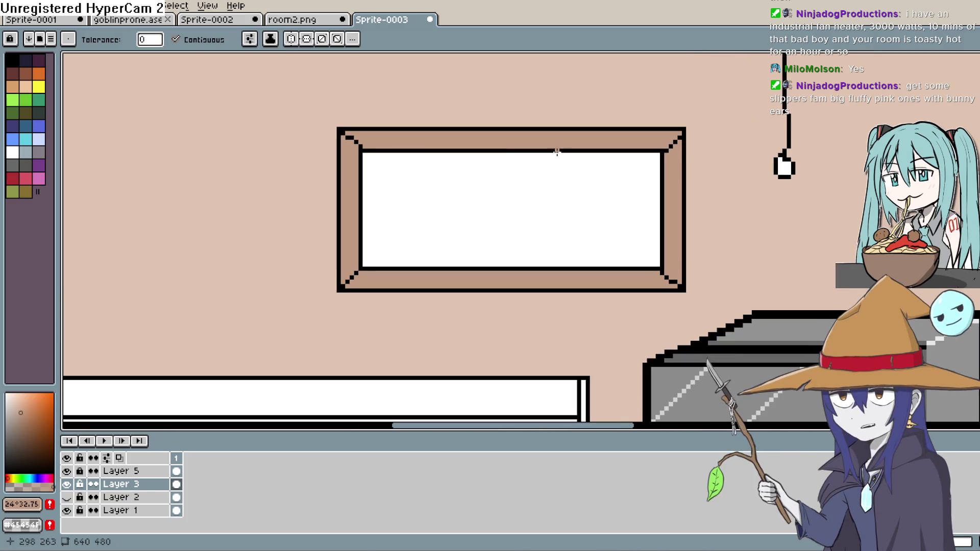
scroll(556, 152, up, 1)
Try filling the window glass with cyan, then undo the fill.
key(i)
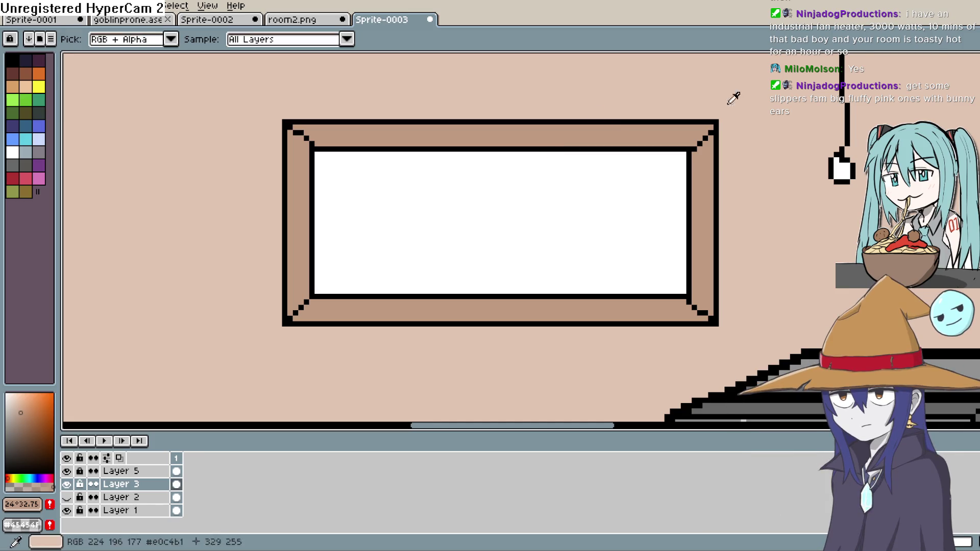
key(b)
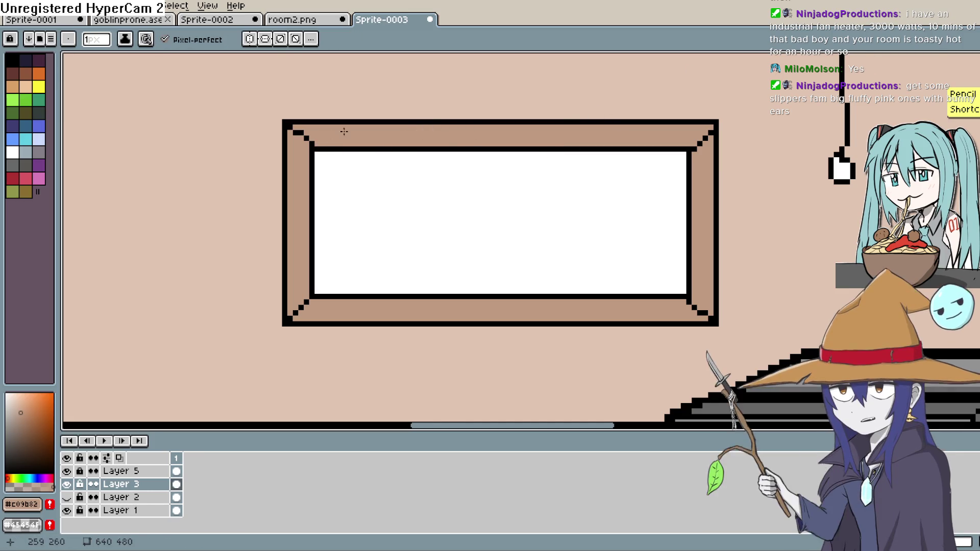
scroll(664, 194, right, 5)
scroll(637, 204, down, 2)
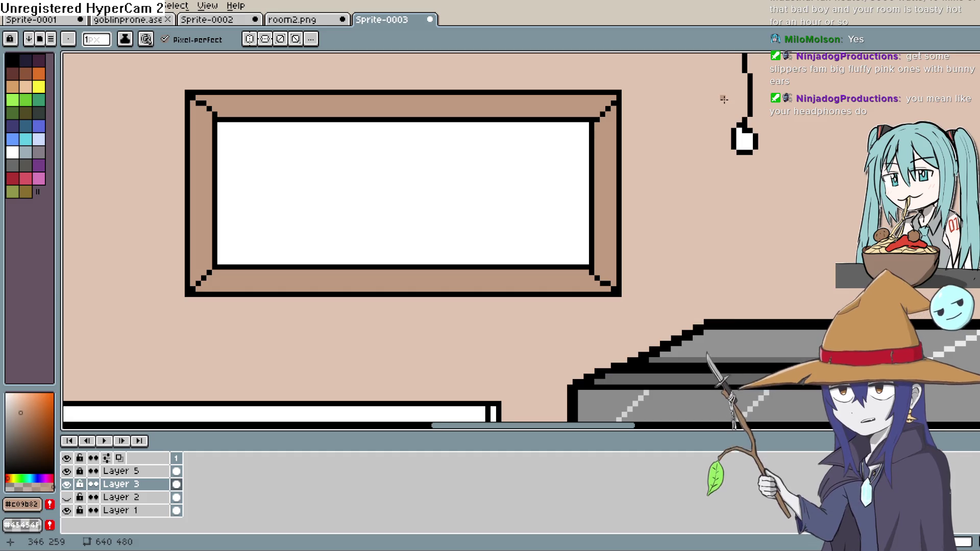
key(space)
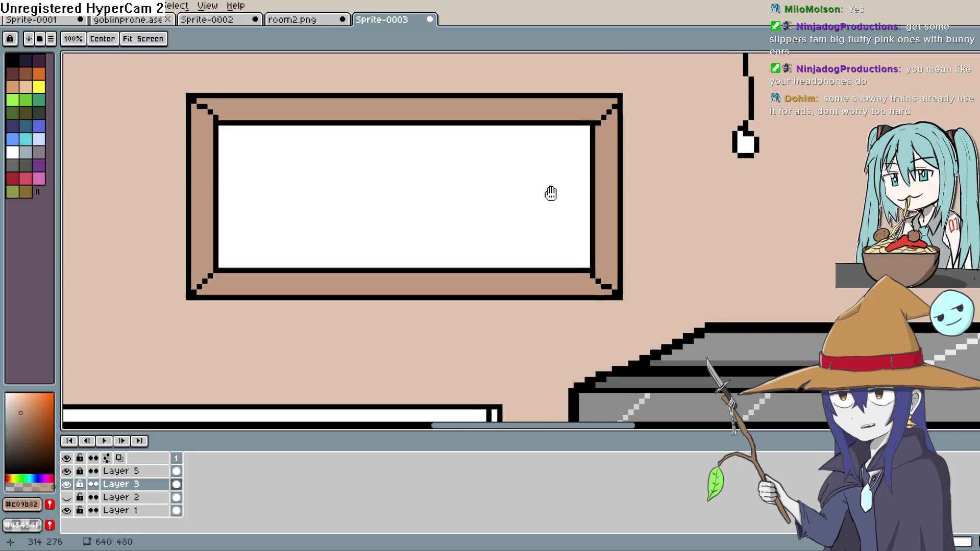
drag(552, 193, 556, 220)
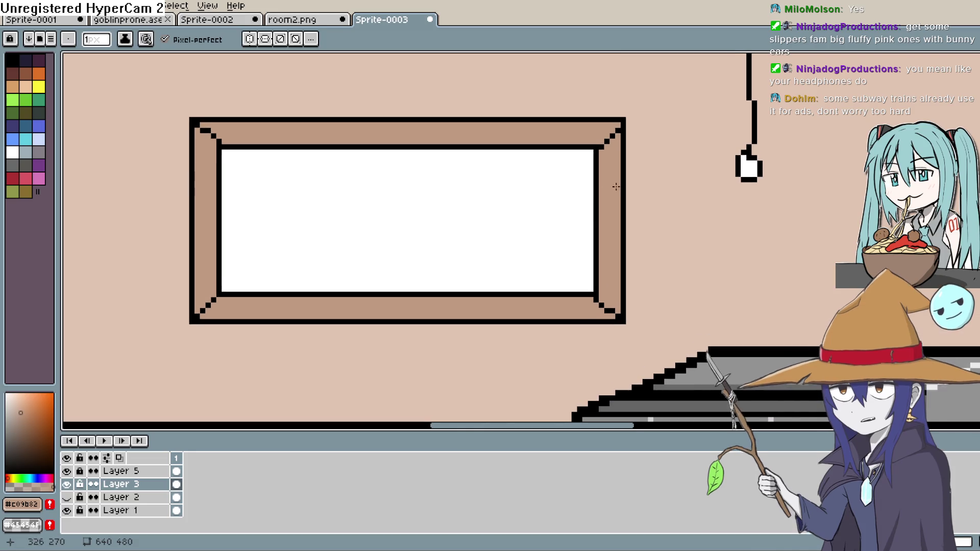
click(25, 139)
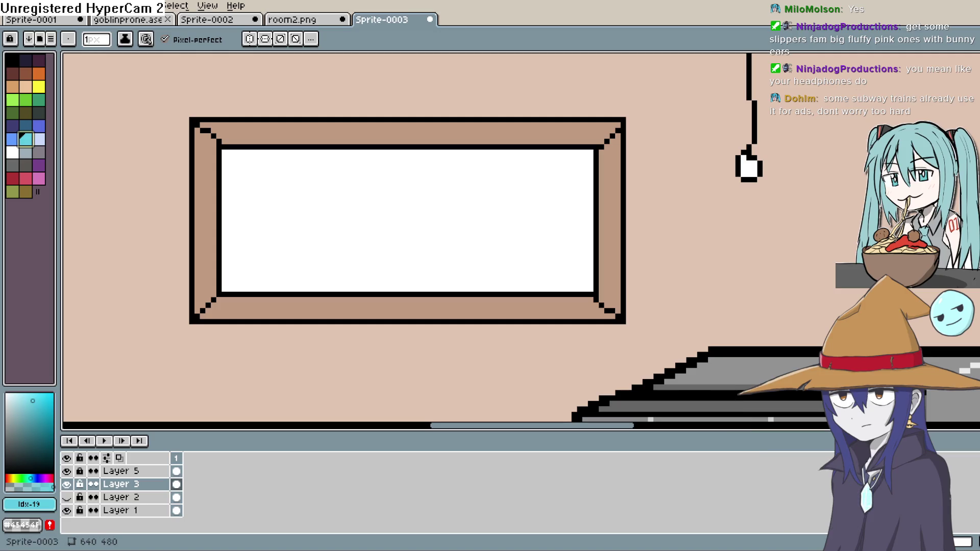
key(g)
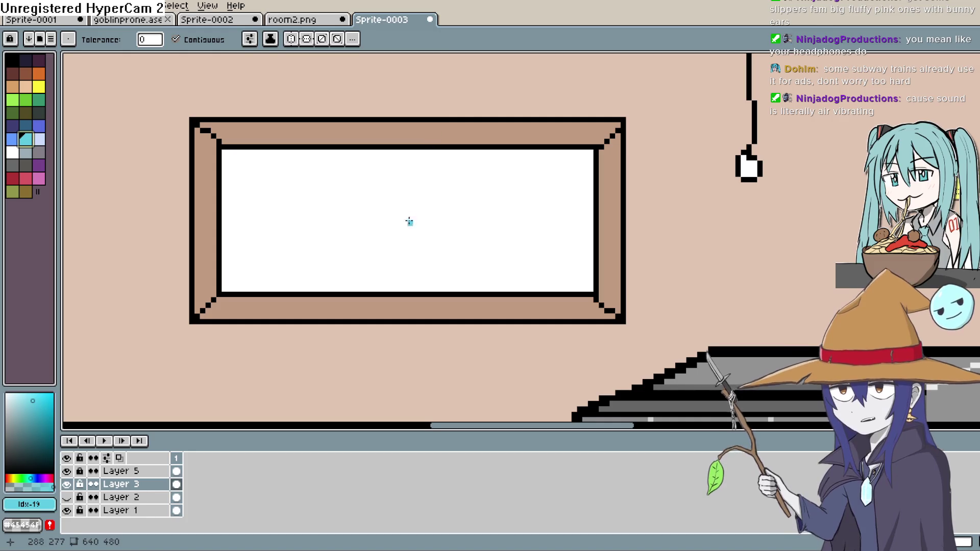
click(406, 217)
key(ctrl+z)
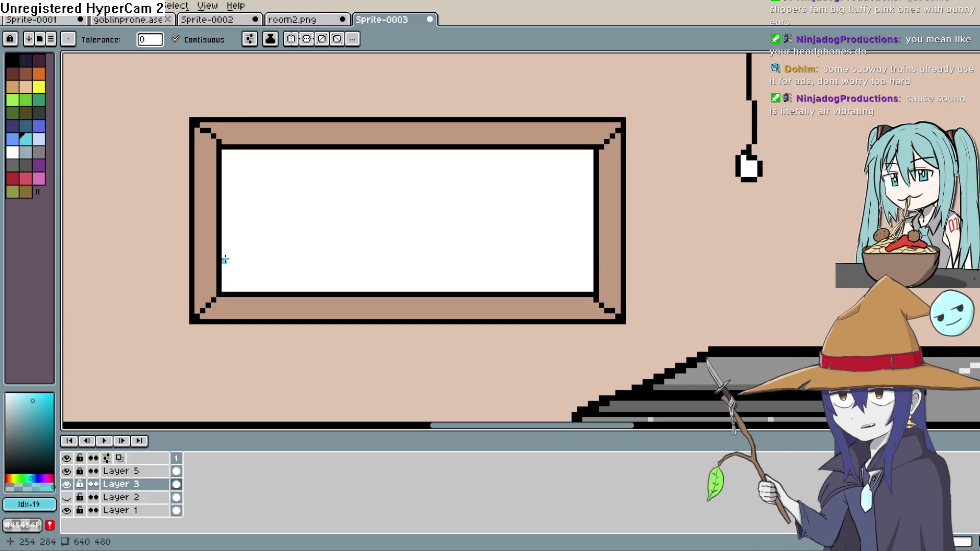
Fill the window glass with a very pale blue, then refill it with an even lighter blue.
click(16, 394)
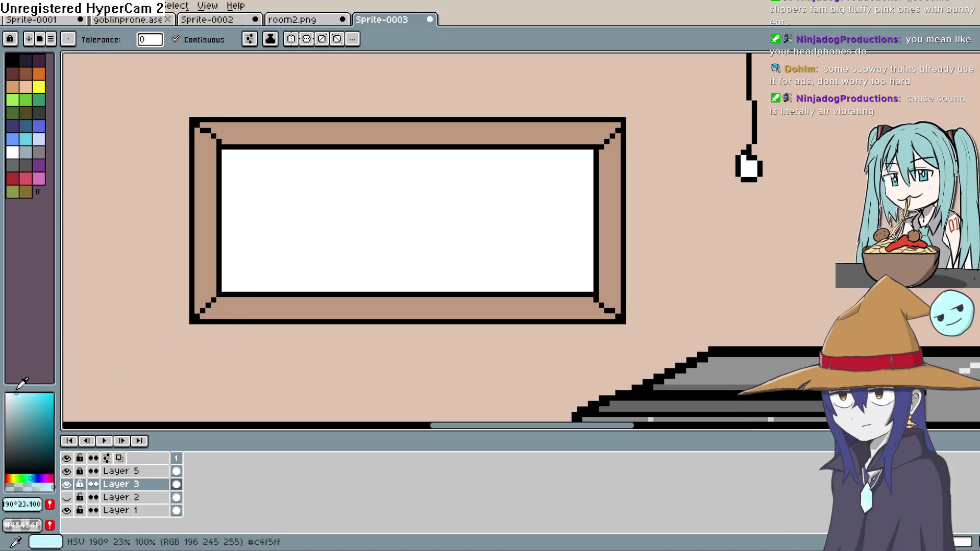
click(522, 228)
scroll(634, 214, down, 3)
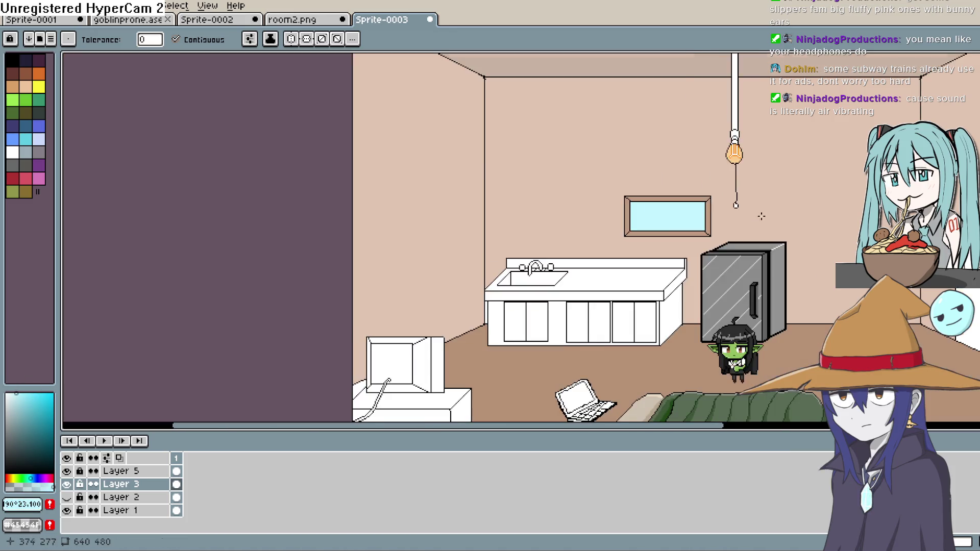
scroll(756, 217, up, 2)
click(12, 393)
click(461, 207)
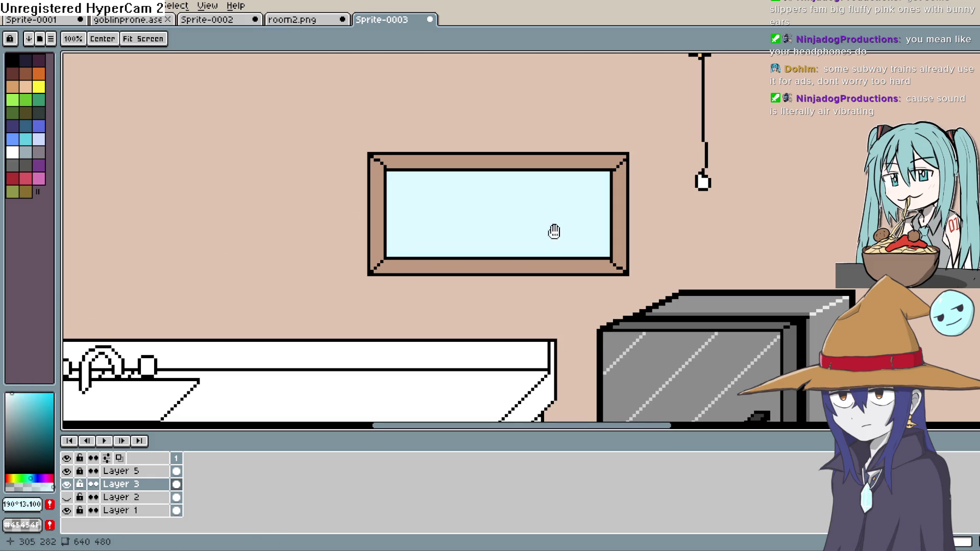
drag(554, 232, 471, 261)
scroll(481, 232, up, 1)
scroll(482, 233, down, 2)
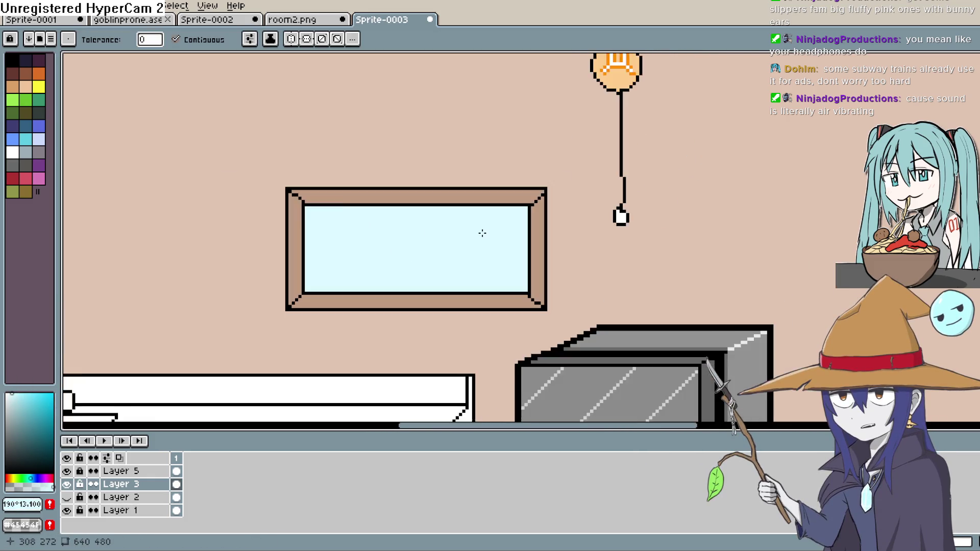
mouse_move(483, 232)
mouse_down()
mouse_move(568, 212)
mouse_move(709, 221)
mouse_move(686, 211)
mouse_move(663, 224)
mouse_up()
scroll(663, 223, down, 1)
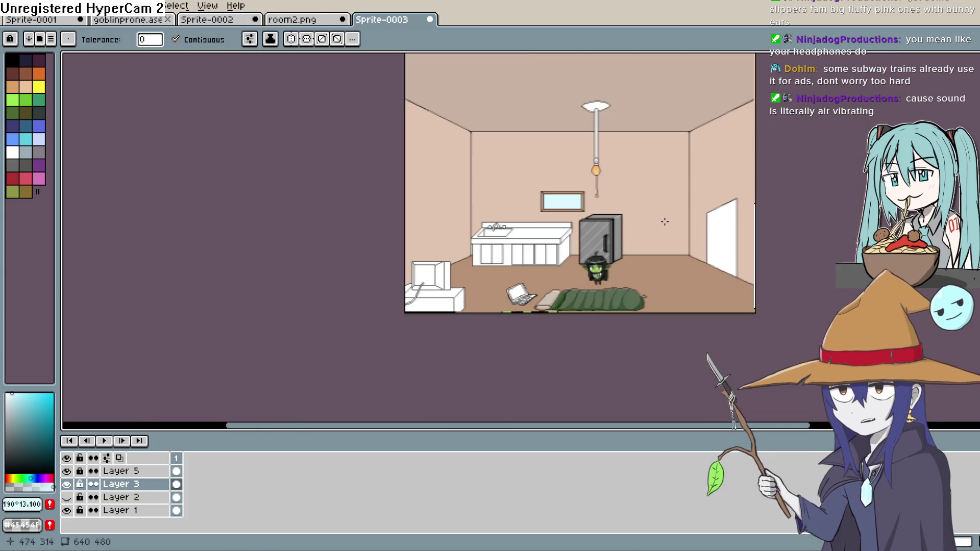
scroll(663, 224, up, 1)
scroll(446, 192, up, 3)
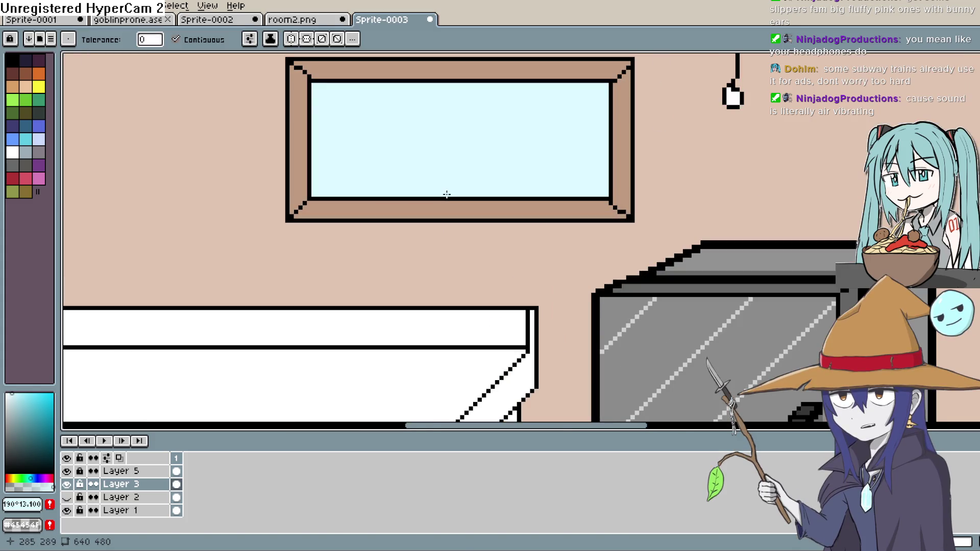
drag(446, 197, 438, 275)
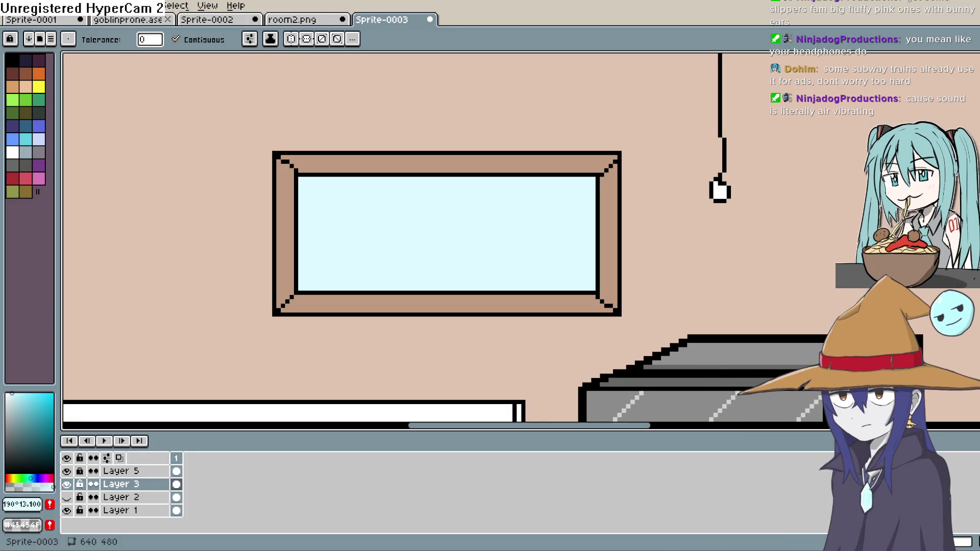
scroll(562, 149, down, 1)
scroll(562, 149, down, 3)
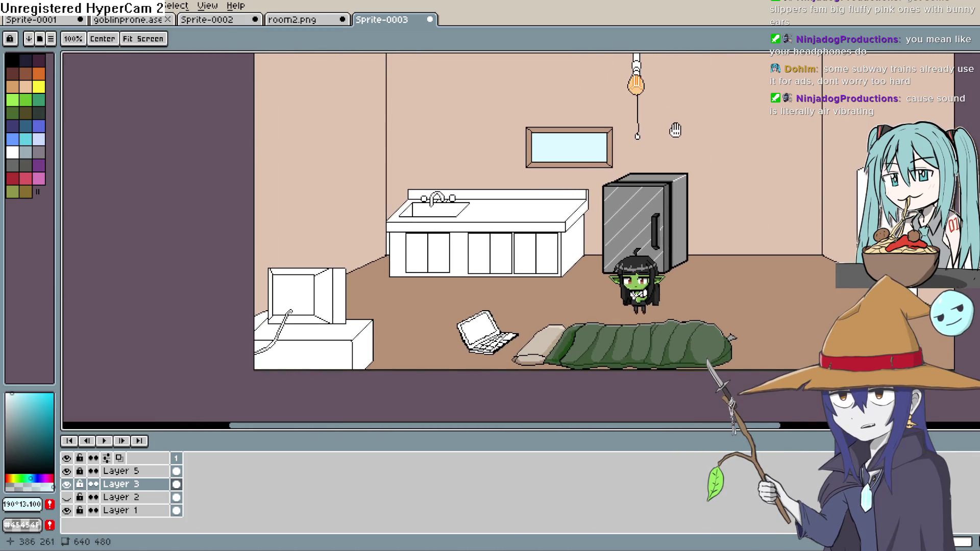
scroll(719, 103, up, 2)
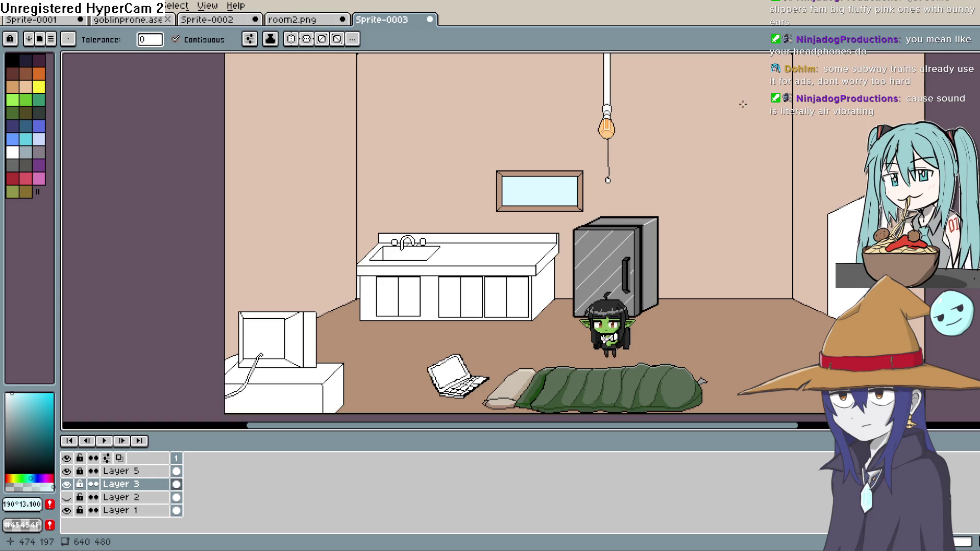
Fill the white lamp pole with grey.
drag(639, 149, 568, 133)
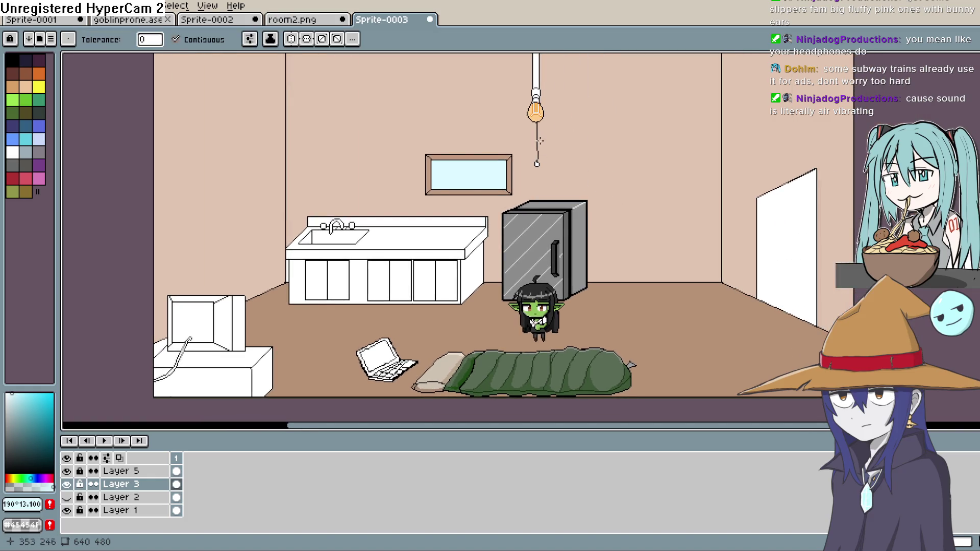
scroll(540, 141, up, 3)
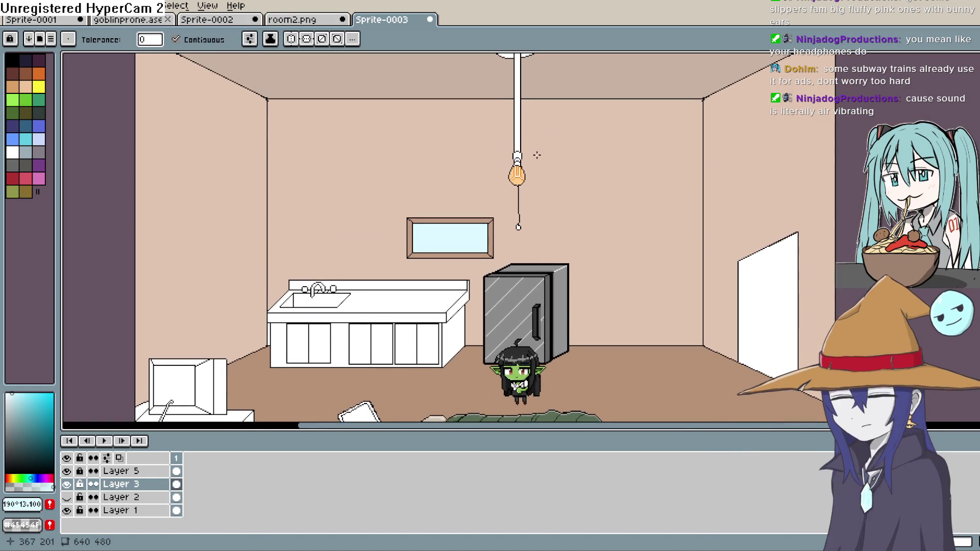
scroll(536, 158, up, 1)
scroll(534, 175, up, 2)
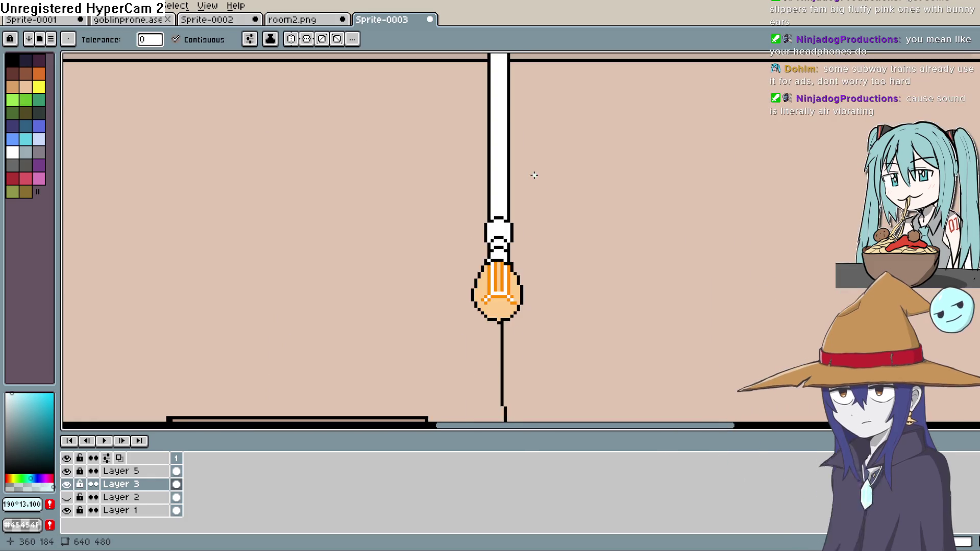
scroll(534, 175, up, 1)
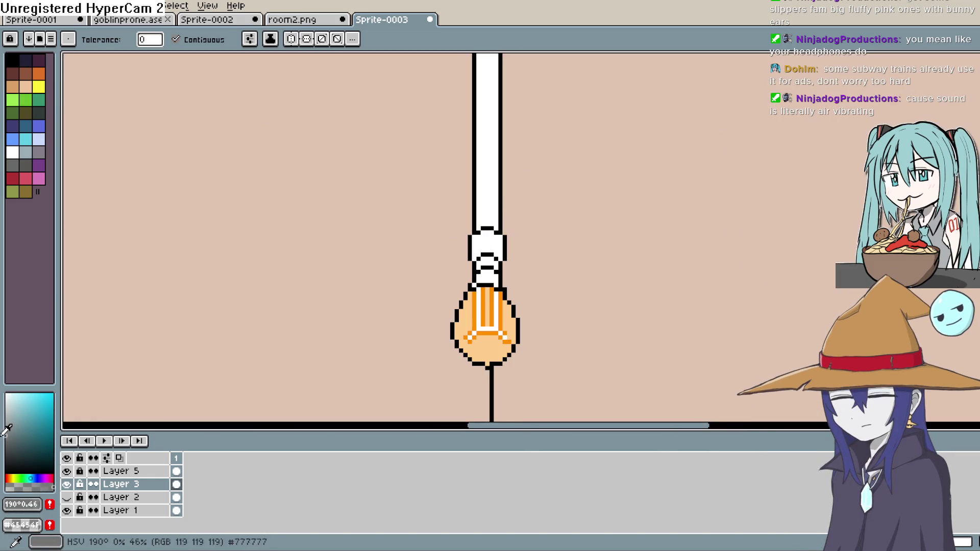
click(5, 440)
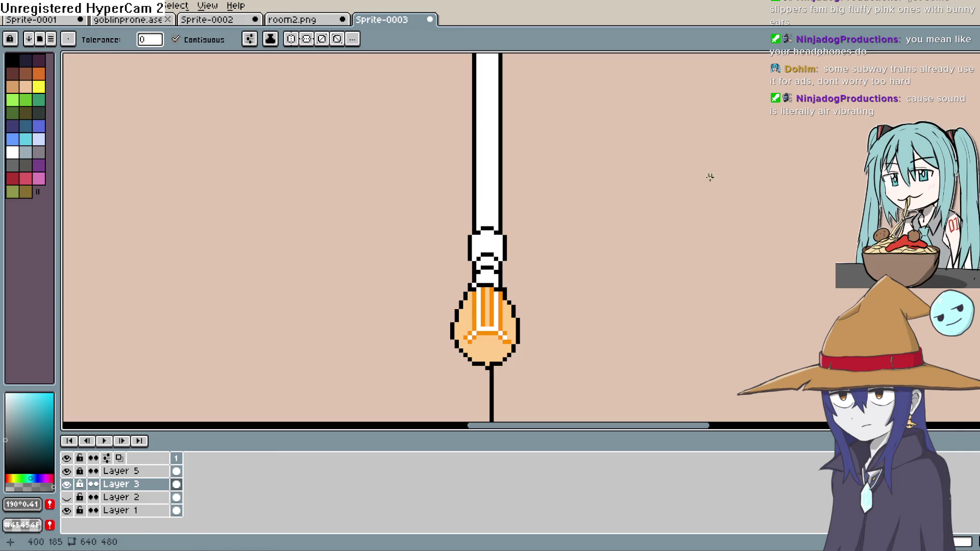
click(485, 201)
Choose a slightly lighter grey from the colour gradient for the bulb socket.
scroll(490, 295, right, 2)
click(8, 418)
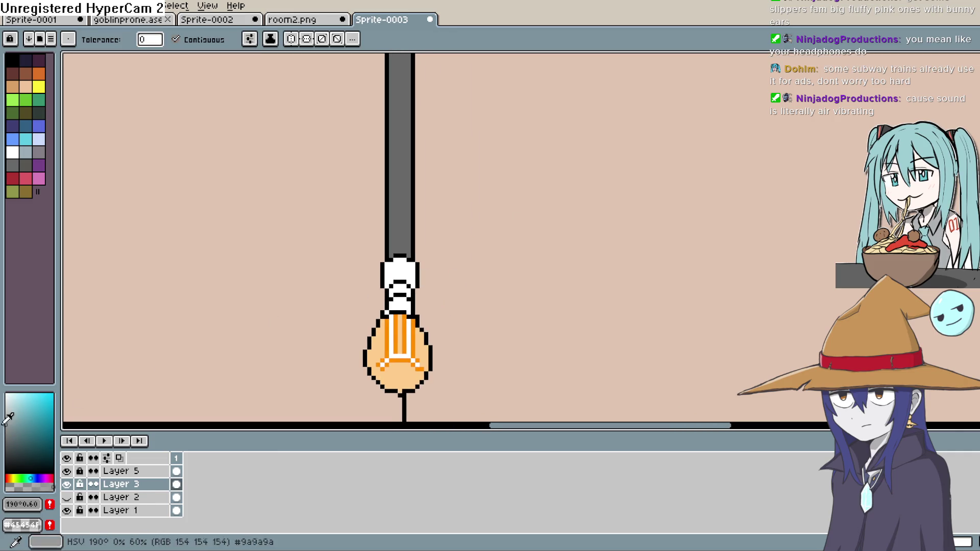
click(5, 410)
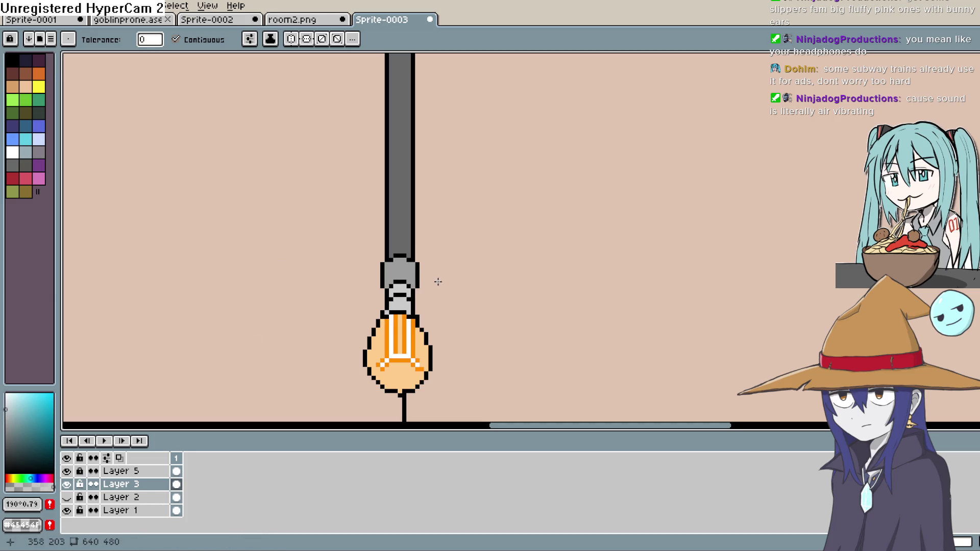
scroll(455, 281, down, 3)
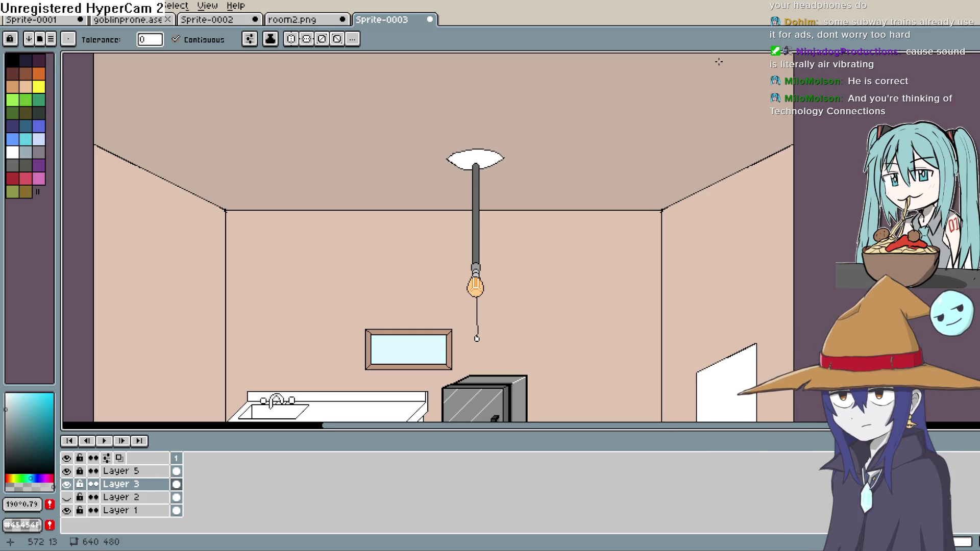
Fill the white ceiling fixture with dark grey, then undo it.
key(h)
drag(493, 208, 445, 159)
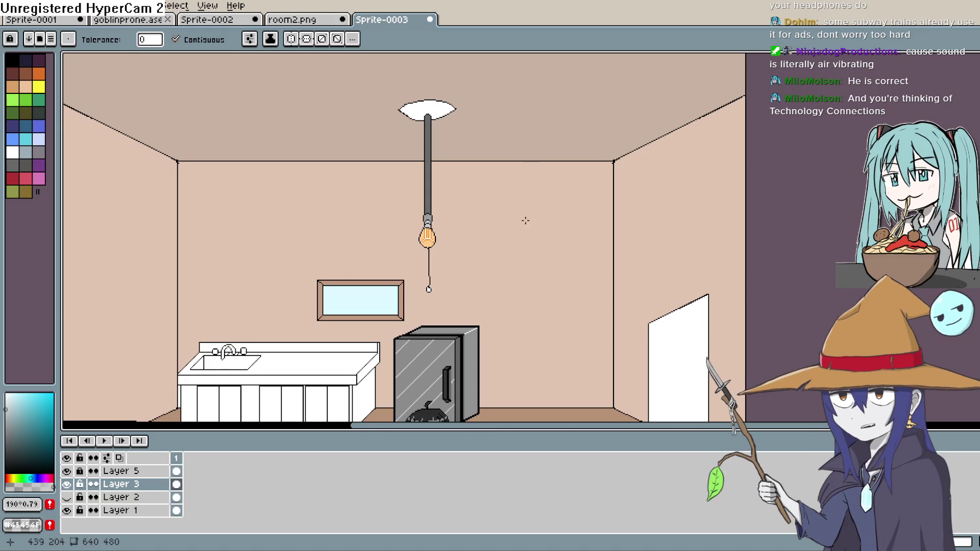
mouse_move(525, 220)
mouse_down()
mouse_move(506, 166)
mouse_move(517, 267)
mouse_up()
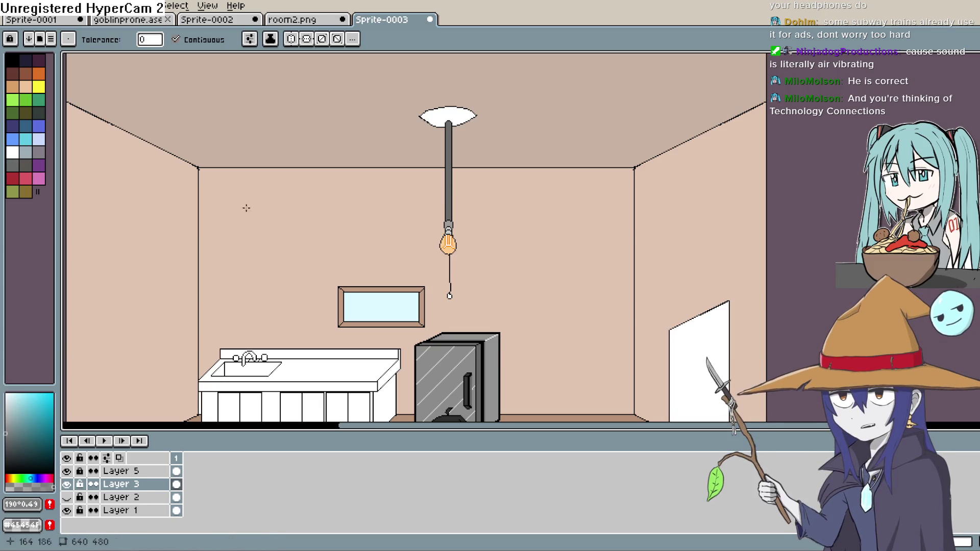
click(449, 116)
drag(466, 141, 423, 154)
key(ctrl+z)
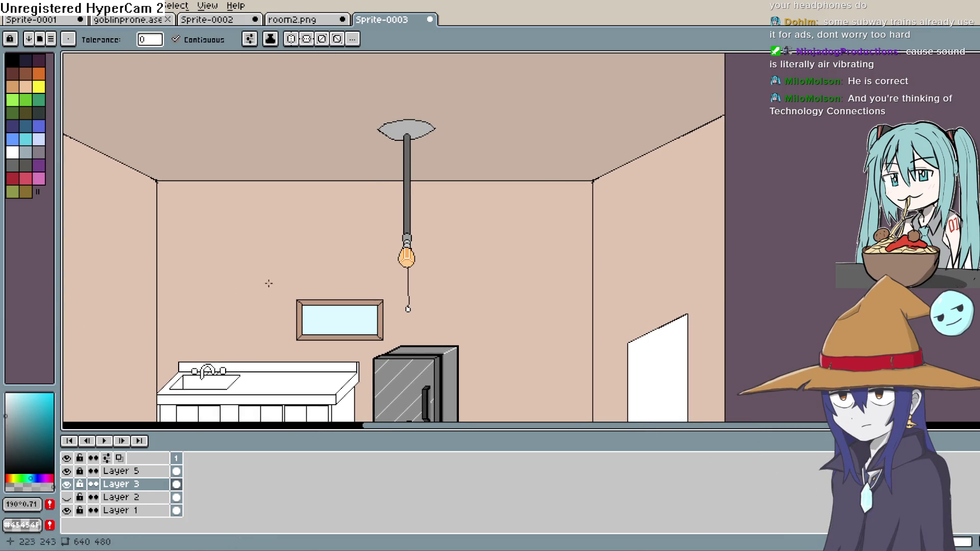
Draw a curved line across the lamp shade and fill its underside with a darker grey.
click(5, 426)
key(b)
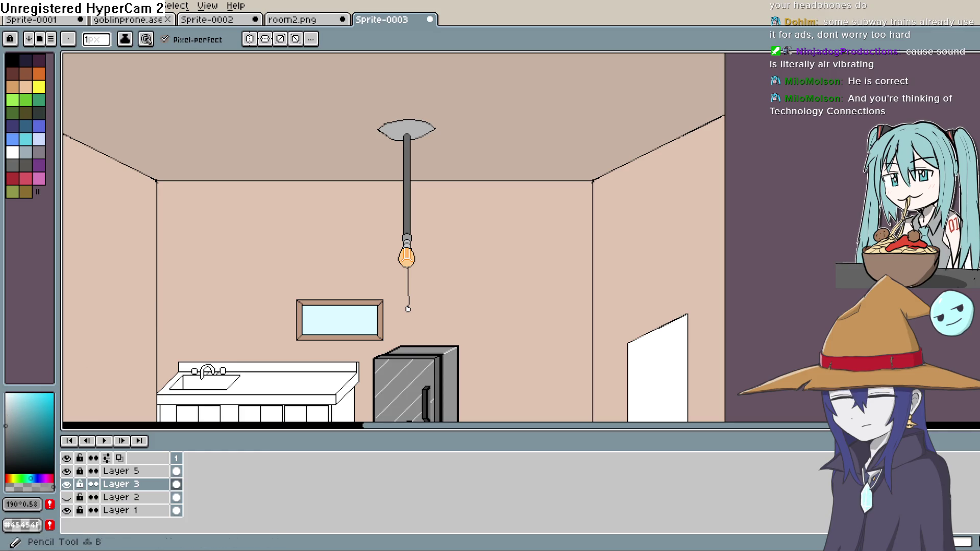
scroll(414, 157, up, 2)
drag(267, 200, 324, 240)
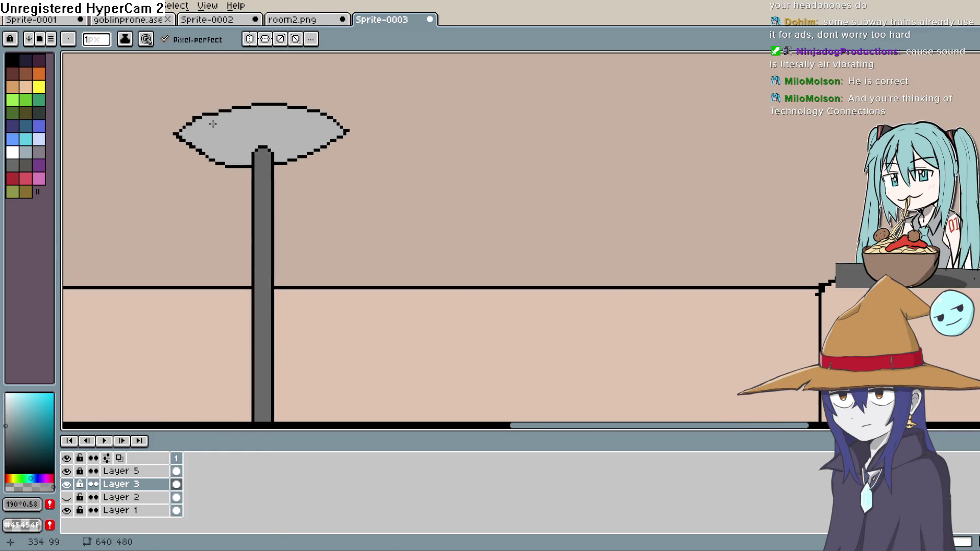
drag(228, 144, 243, 146)
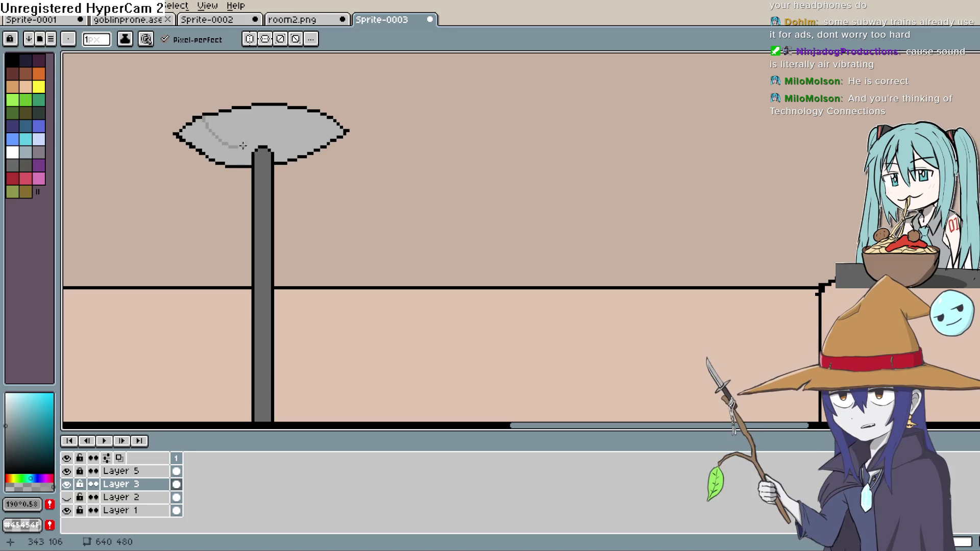
key(g)
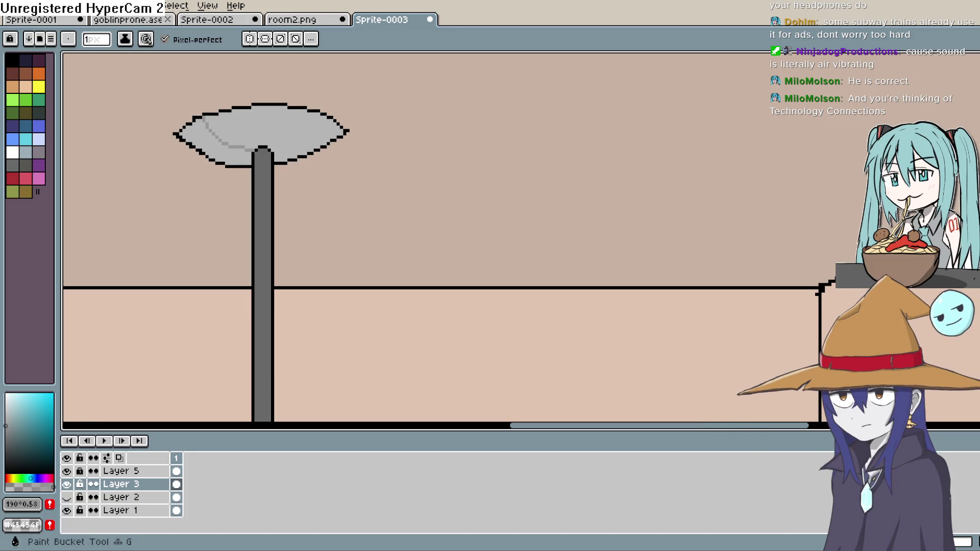
click(236, 146)
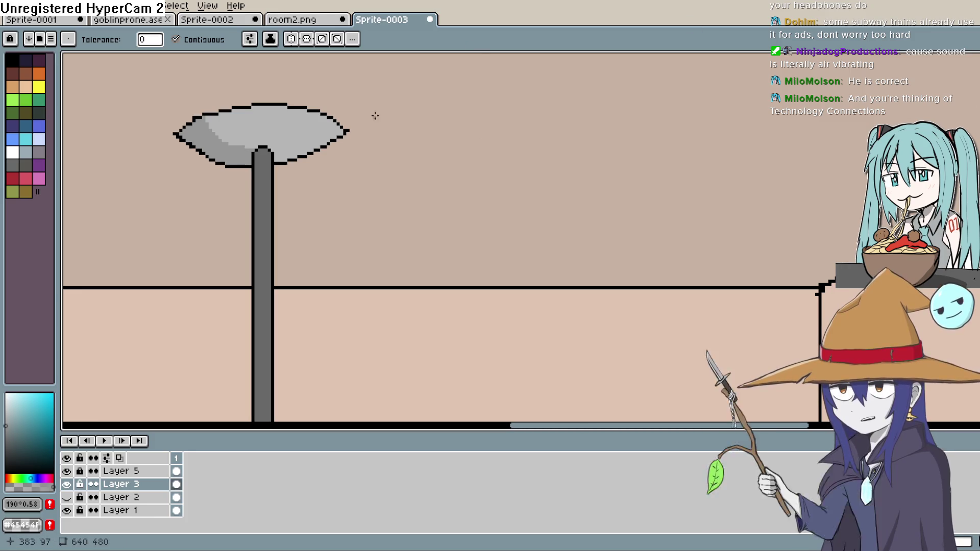
Sample a light colour for the highlight along the shade's edge.
key(i)
click(285, 125)
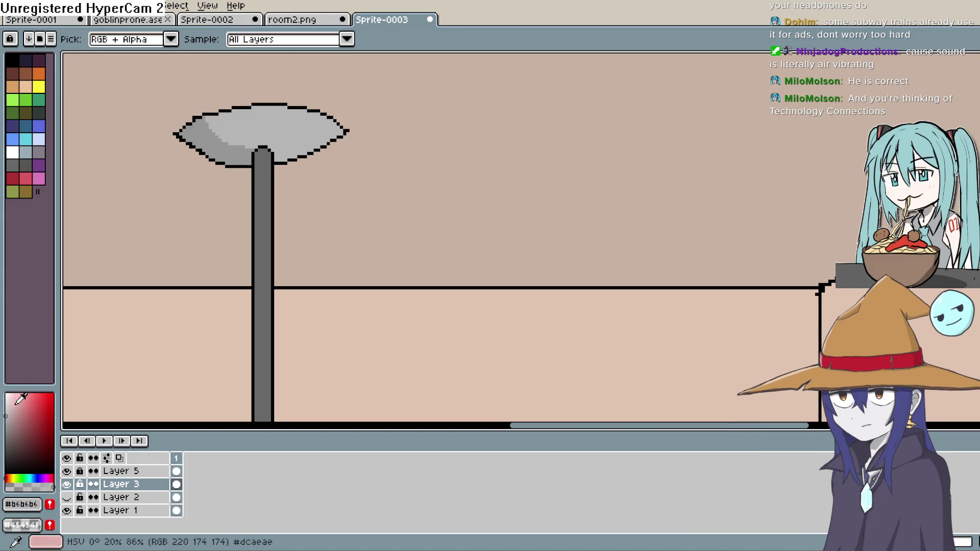
key(b)
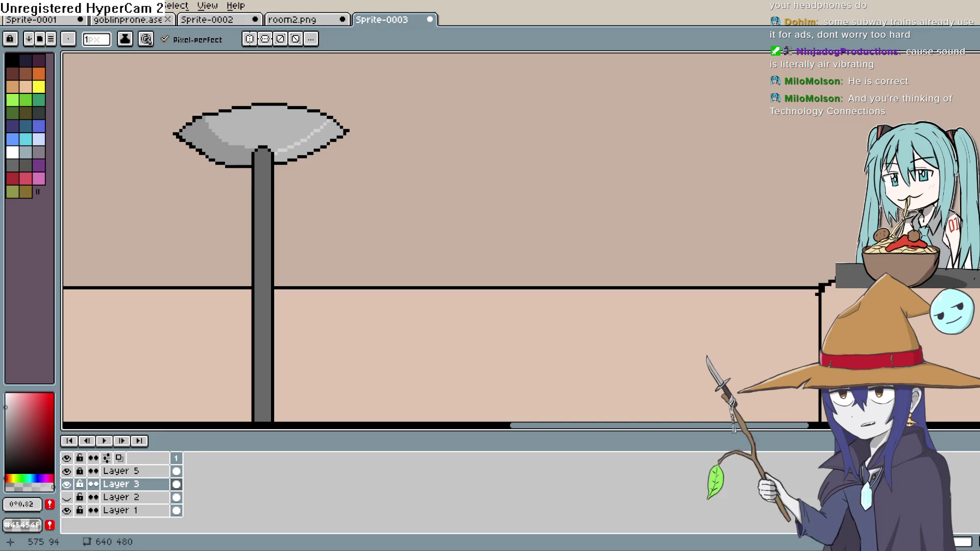
key(g)
scroll(499, 114, down, 3)
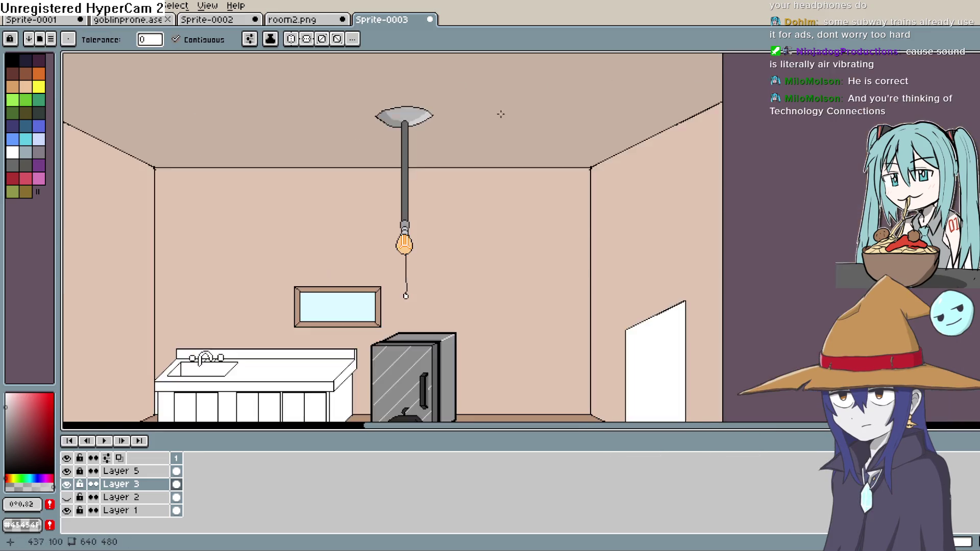
scroll(523, 131, up, 1)
Sample the lamp pole's grey as the colour for straight lines.
key(h)
mouse_move(483, 200)
mouse_down()
mouse_move(480, 173)
mouse_move(473, 201)
mouse_up()
key(i)
scroll(231, 170, up, 3)
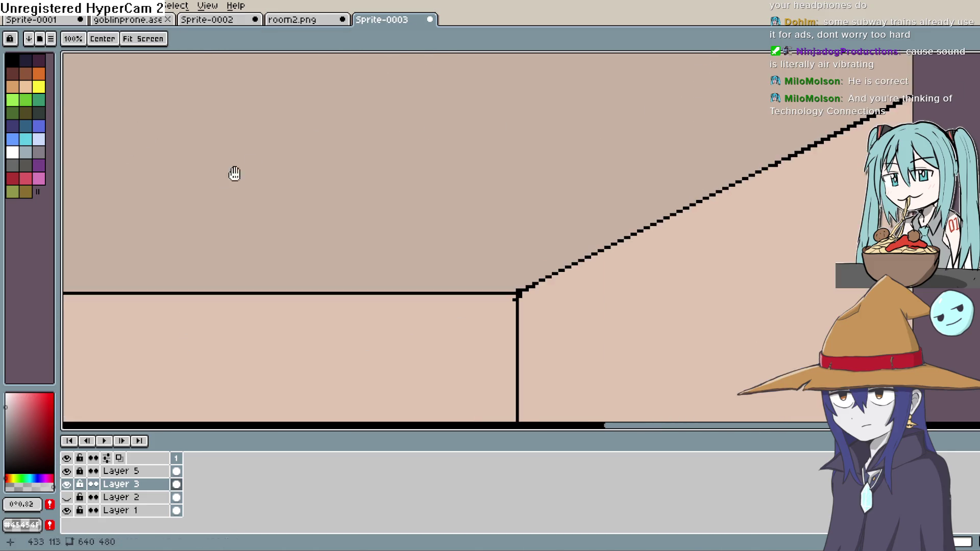
click(498, 152)
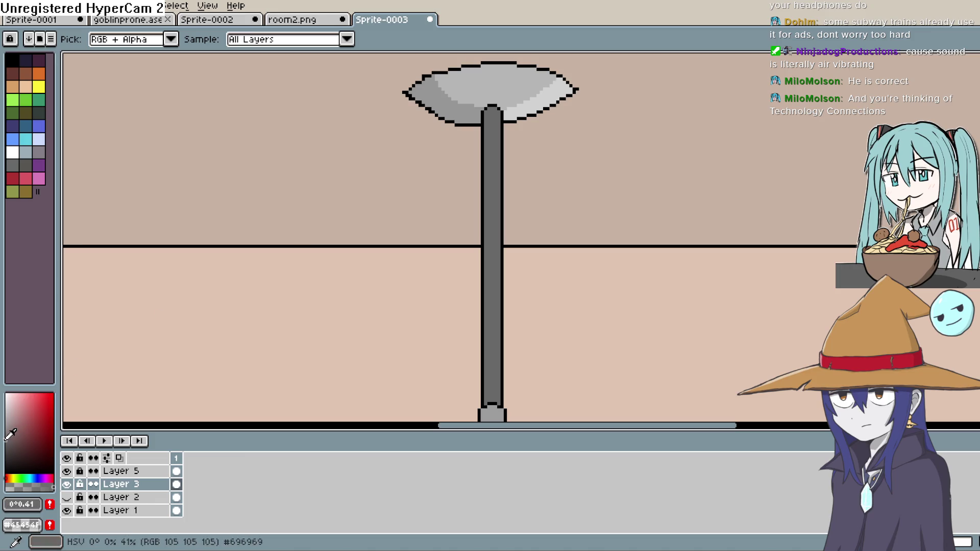
mouse_move(632, 166)
mouse_down()
mouse_move(565, 81)
mouse_move(564, 102)
mouse_up()
key(g)
key(l)
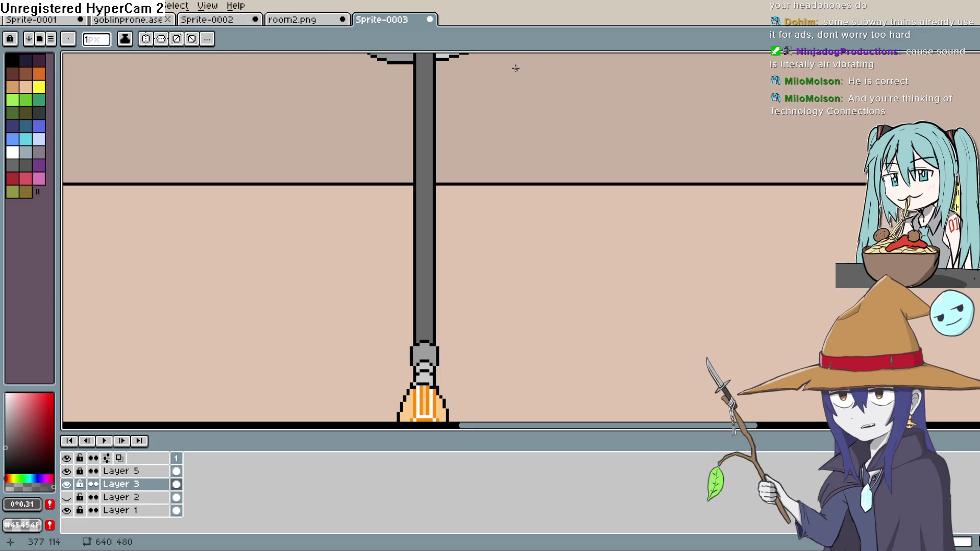
Draw vertical shading lines running down the length of the lamp pole.
key(h)
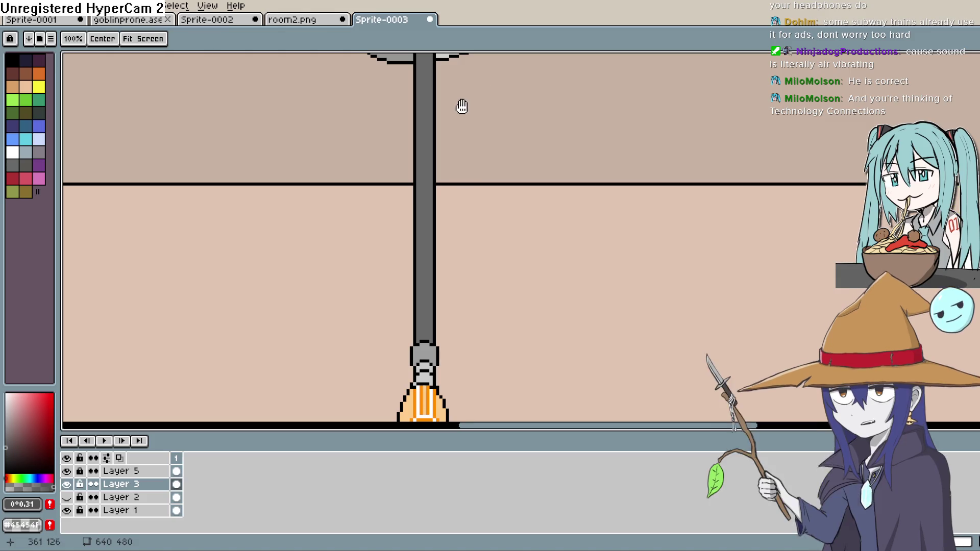
mouse_move(460, 156)
mouse_down()
mouse_move(442, 182)
mouse_move(481, 201)
mouse_move(485, 171)
mouse_up()
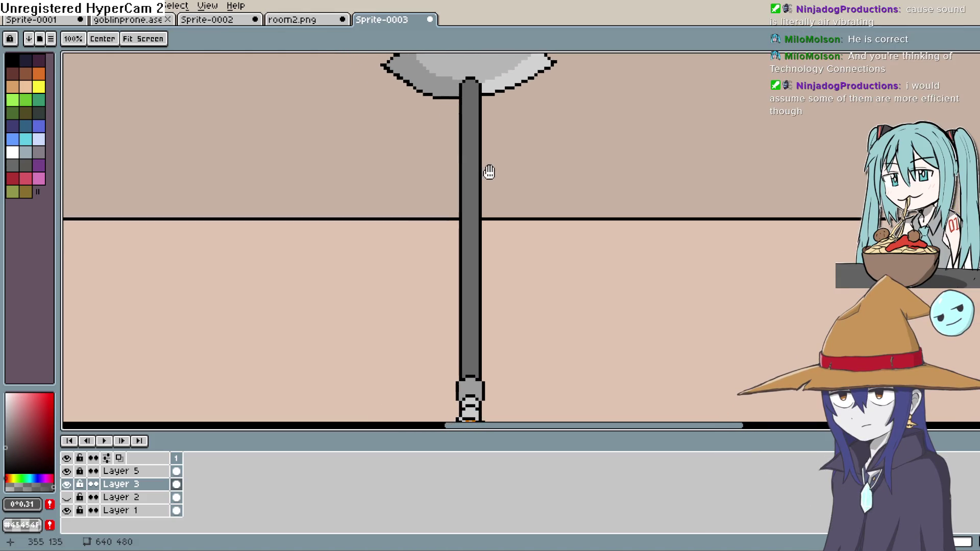
drag(464, 96, 467, 172)
drag(462, 307, 465, 377)
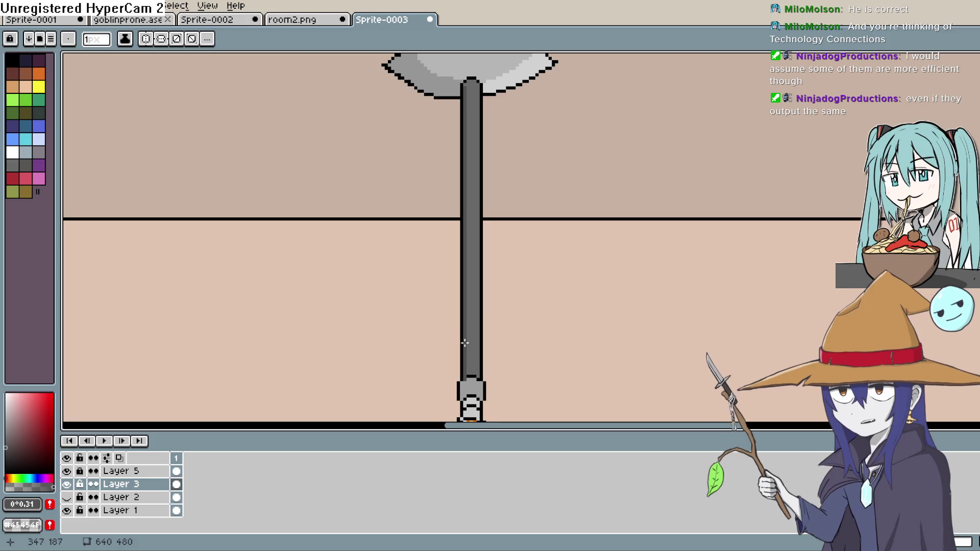
drag(495, 324, 481, 190)
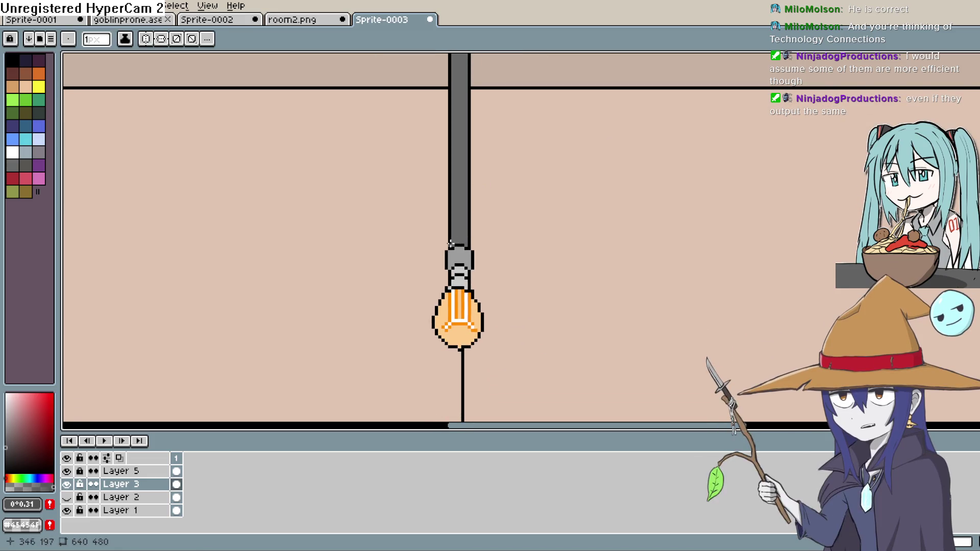
drag(452, 246, 458, 83)
scroll(455, 53, up, 4)
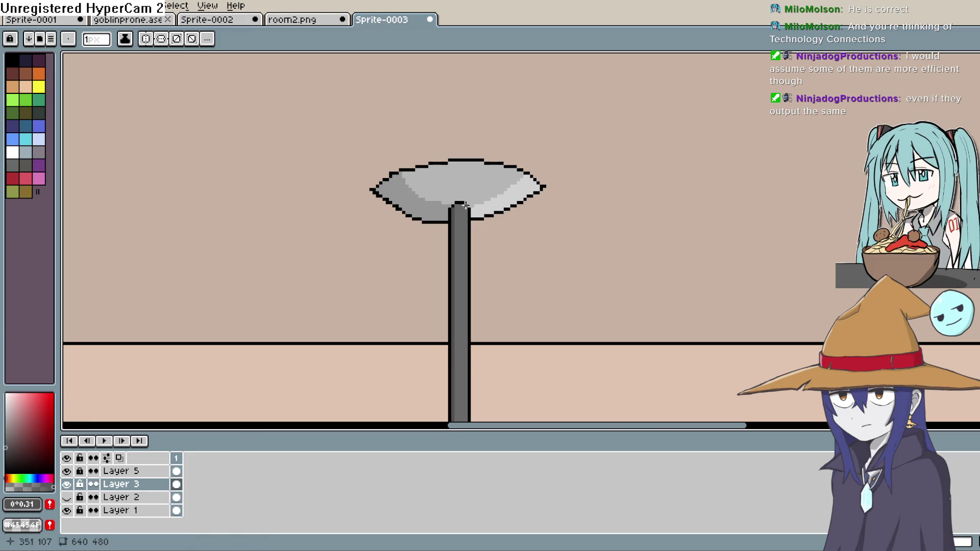
mouse_move(455, 238)
mouse_down()
mouse_move(457, 389)
mouse_move(470, 139)
mouse_move(460, 334)
mouse_move(454, 92)
mouse_move(454, 237)
mouse_move(480, 297)
mouse_up()
Sample the lamp pole's grey and pick a lighter grey for a highlight.
key(space)
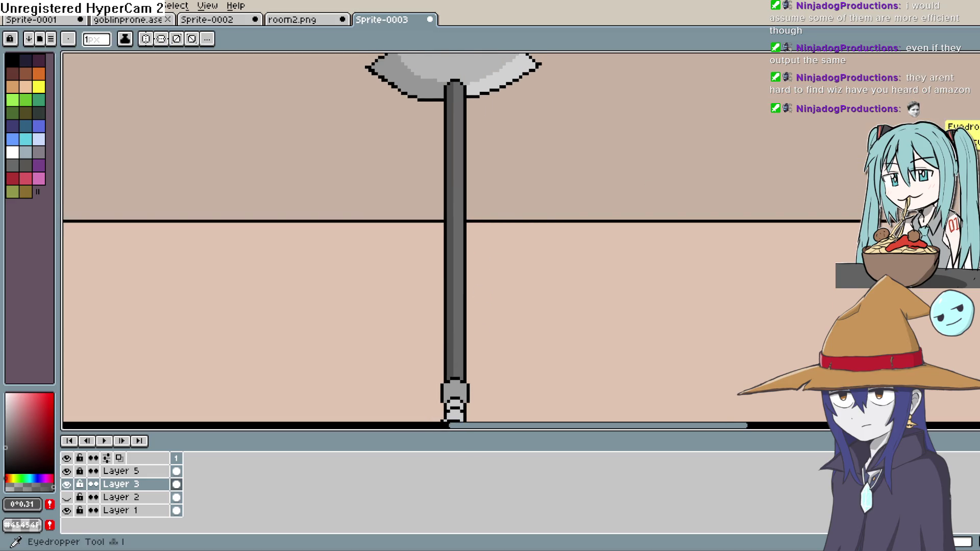
click(973, 128)
click(461, 197)
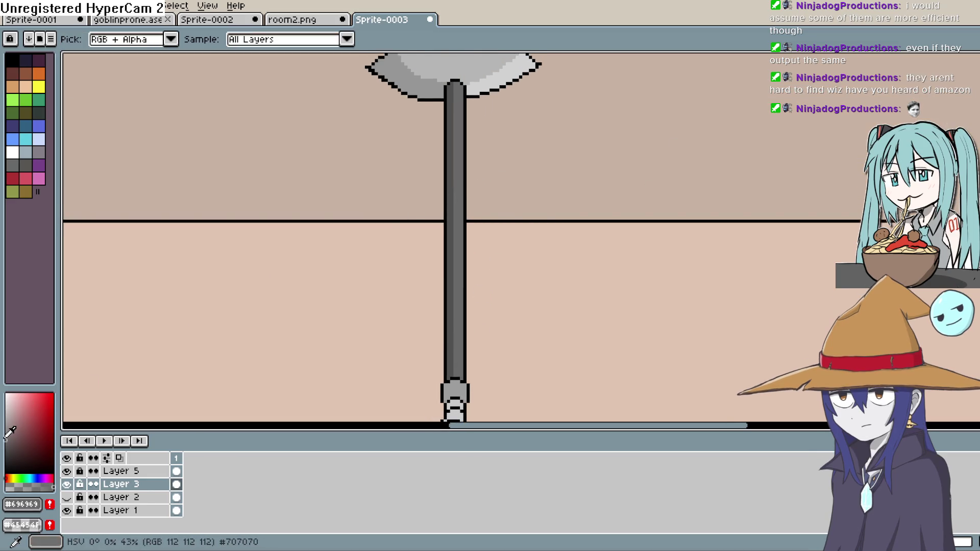
click(5, 429)
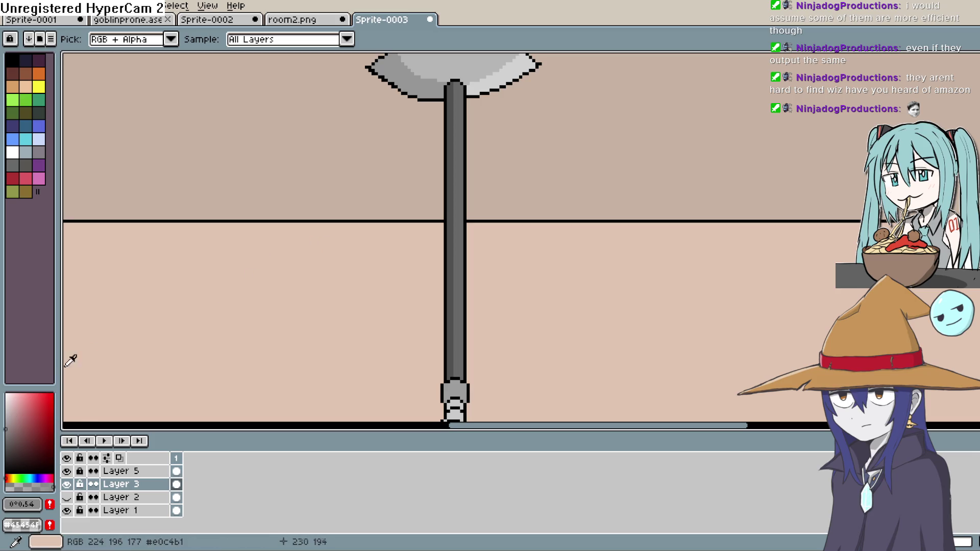
click(5, 416)
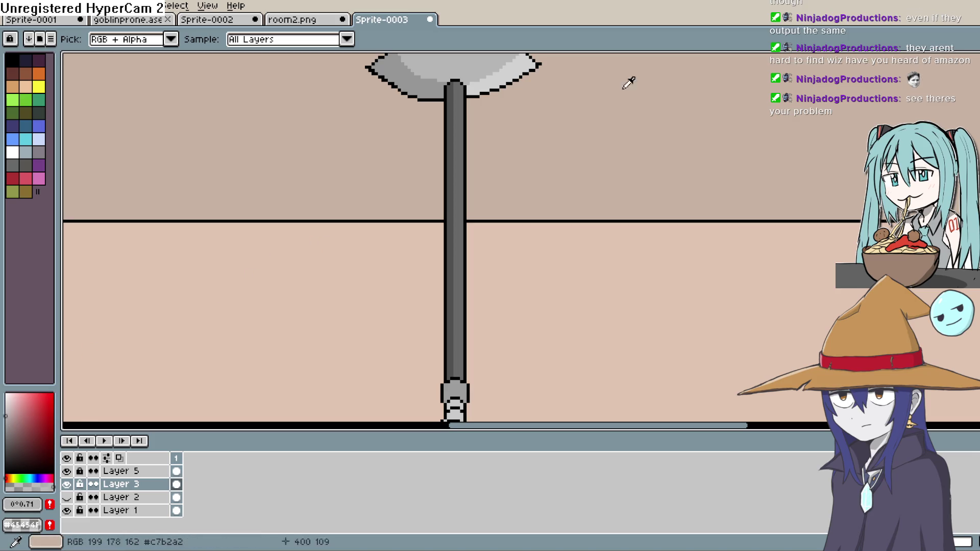
Draw a highlight line and outline down the lamp pole with the Line tool.
key(l)
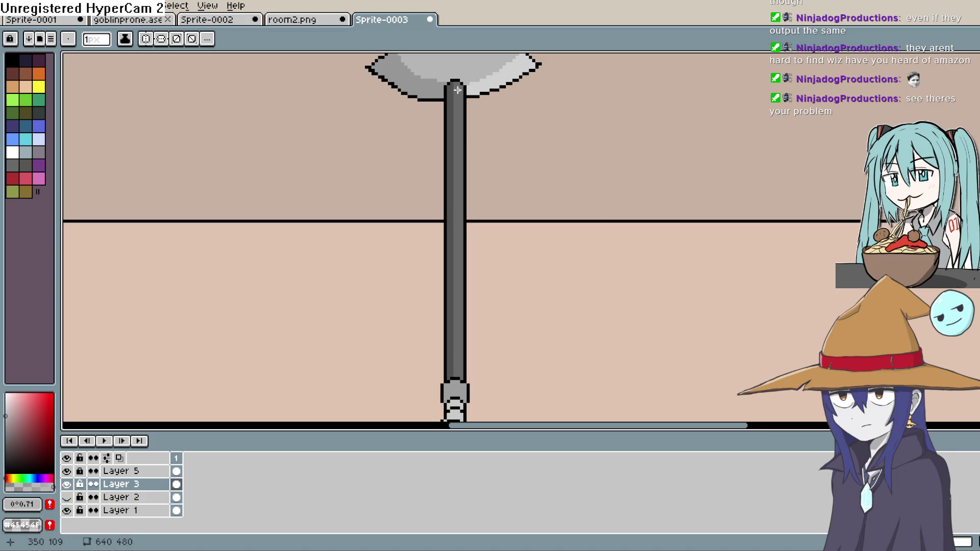
drag(461, 88, 459, 327)
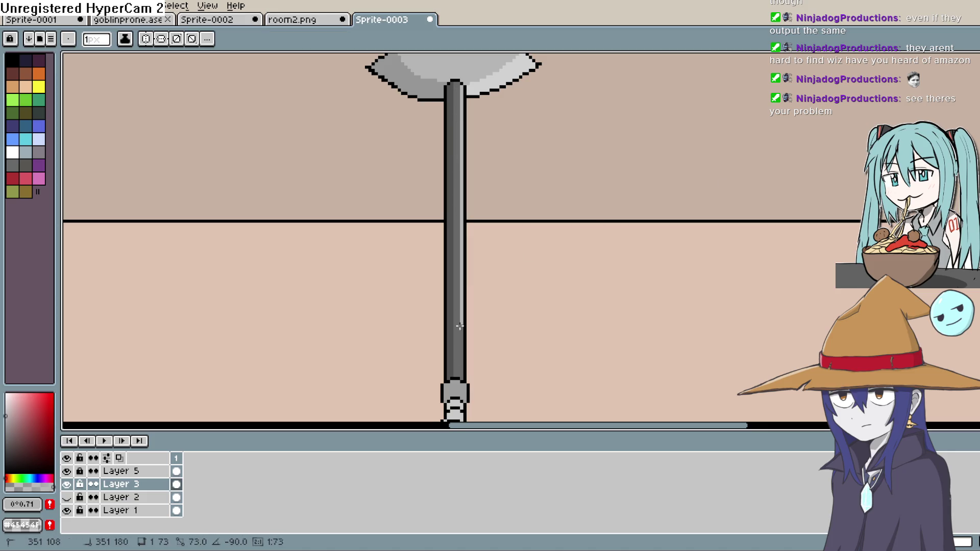
drag(461, 371, 461, 375)
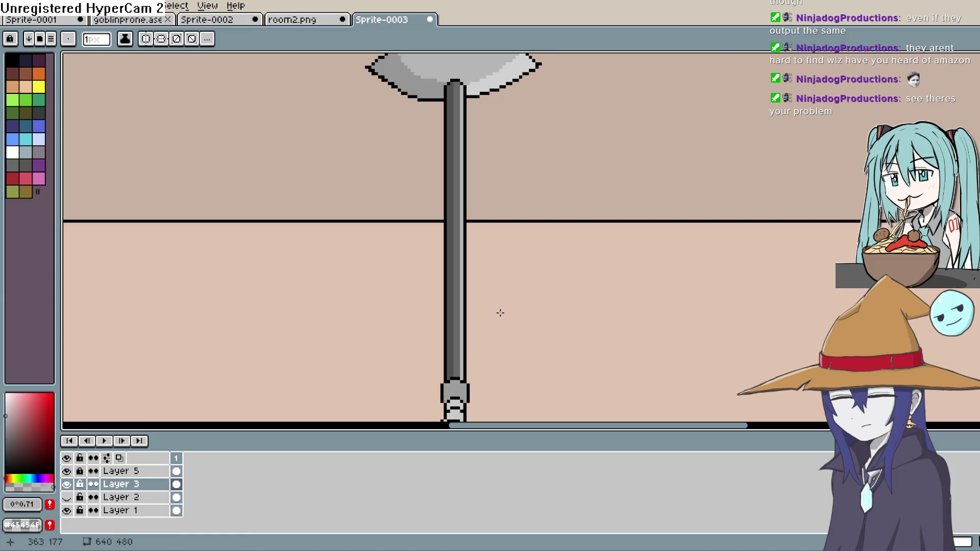
scroll(549, 286, down, 4)
scroll(597, 307, up, 2)
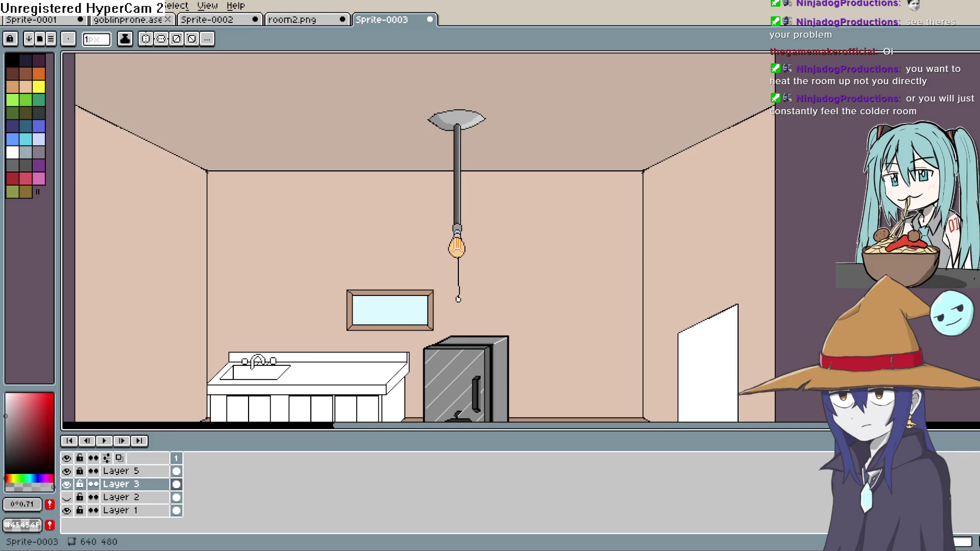
mouse_move(516, 341)
mouse_down()
mouse_move(526, 225)
mouse_move(501, 188)
mouse_move(533, 180)
mouse_up()
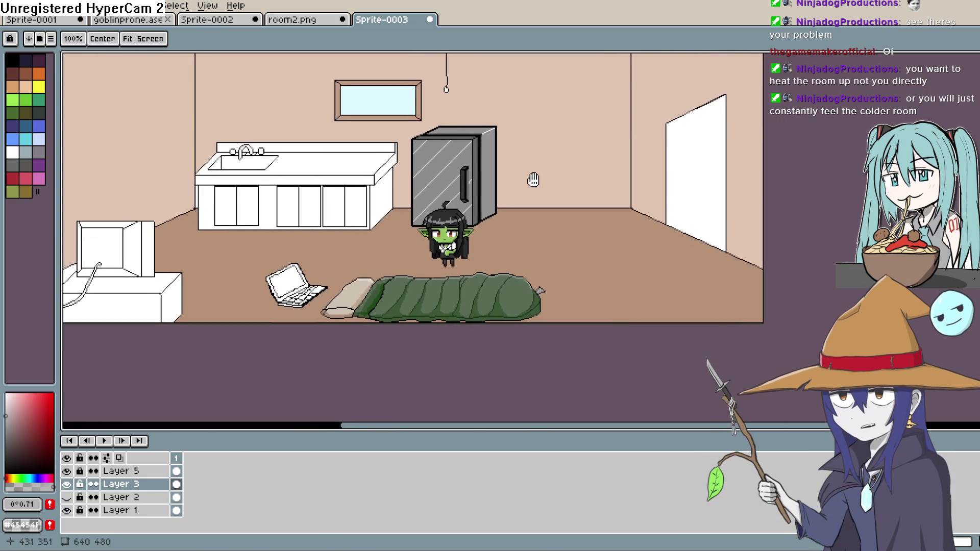
Hide the goblin girl's layer and zoom in on the fridge and back wall.
click(67, 470)
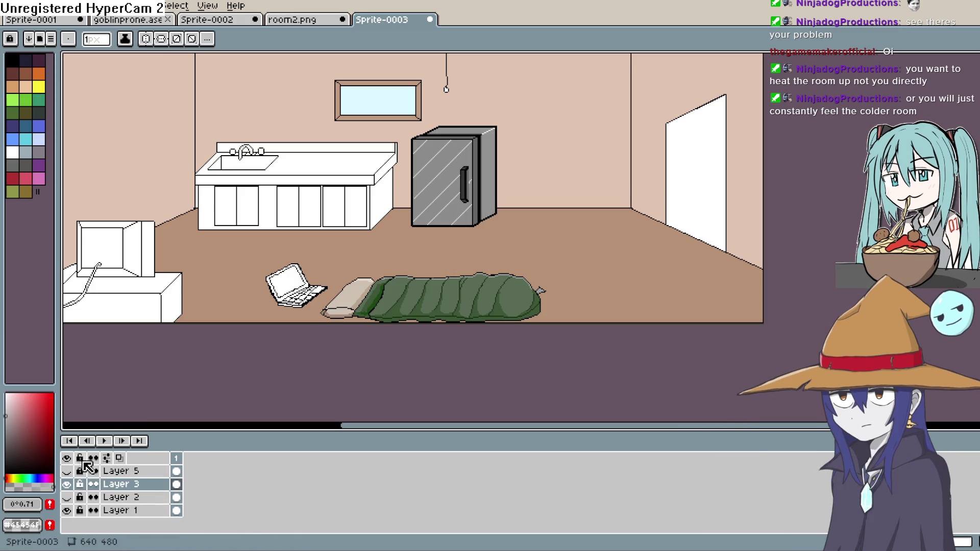
mouse_move(536, 175)
mouse_down()
mouse_move(504, 214)
mouse_move(499, 203)
mouse_up()
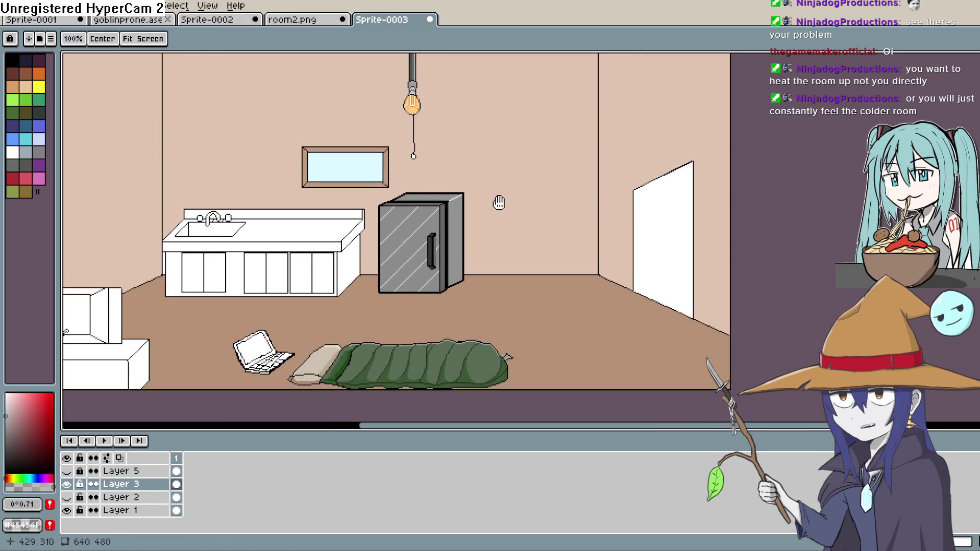
scroll(494, 185, down, 2)
scroll(511, 258, up, 3)
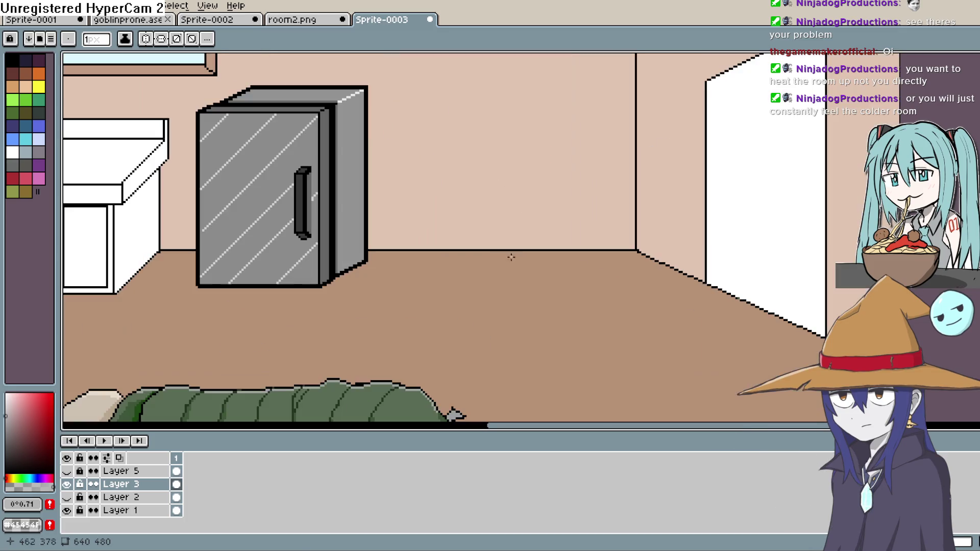
mouse_move(424, 285)
mouse_down()
mouse_move(486, 308)
mouse_move(523, 219)
mouse_move(523, 239)
mouse_up()
scroll(470, 285, up, 1)
Sample the wall colour, try a darker gradient fill on the back wall, then undo it.
key(i)
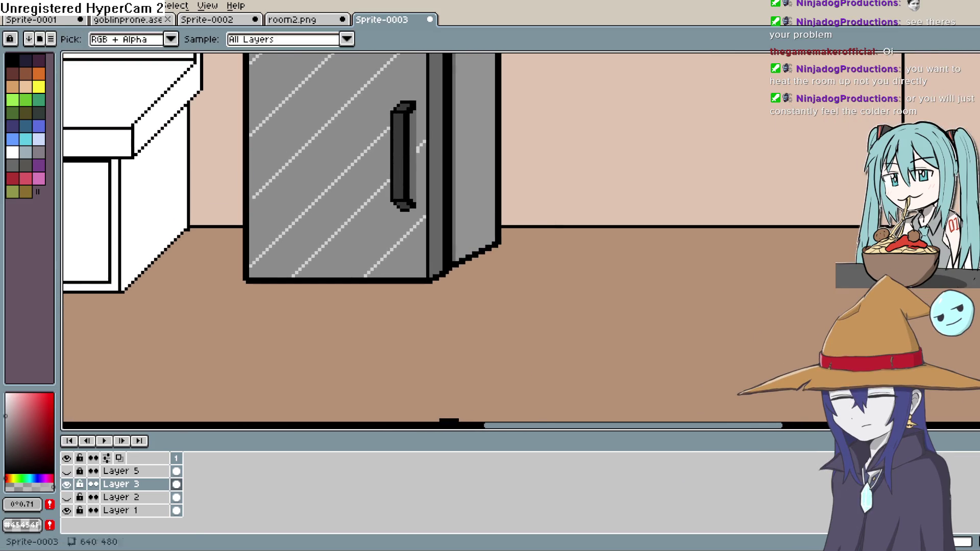
click(565, 163)
scroll(608, 192, down, 3)
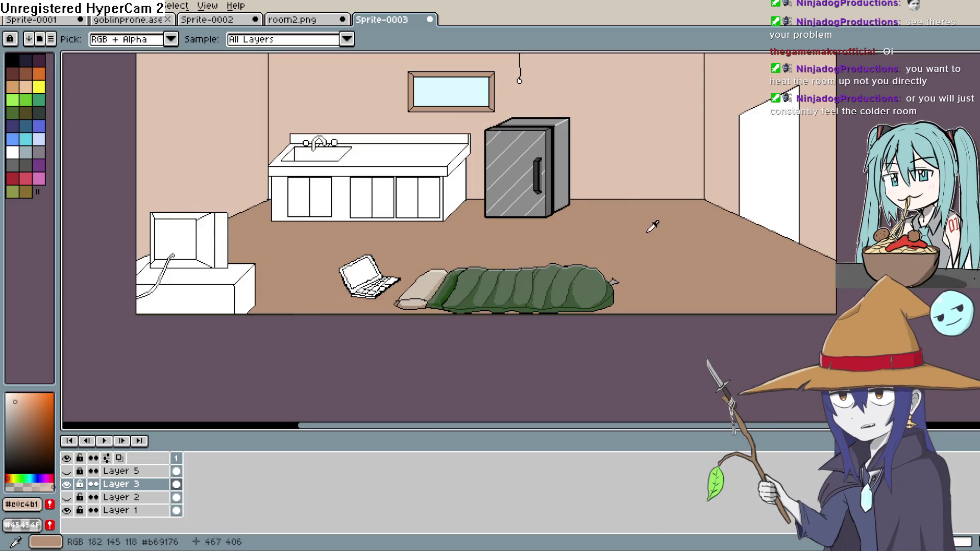
drag(653, 227, 654, 255)
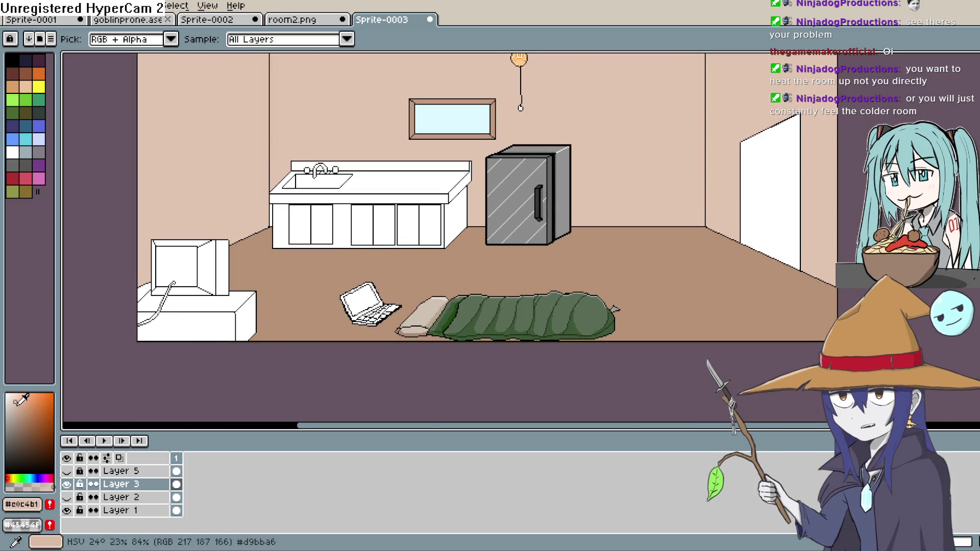
mouse_move(511, 205)
mouse_down()
mouse_move(484, 343)
mouse_move(486, 318)
mouse_up()
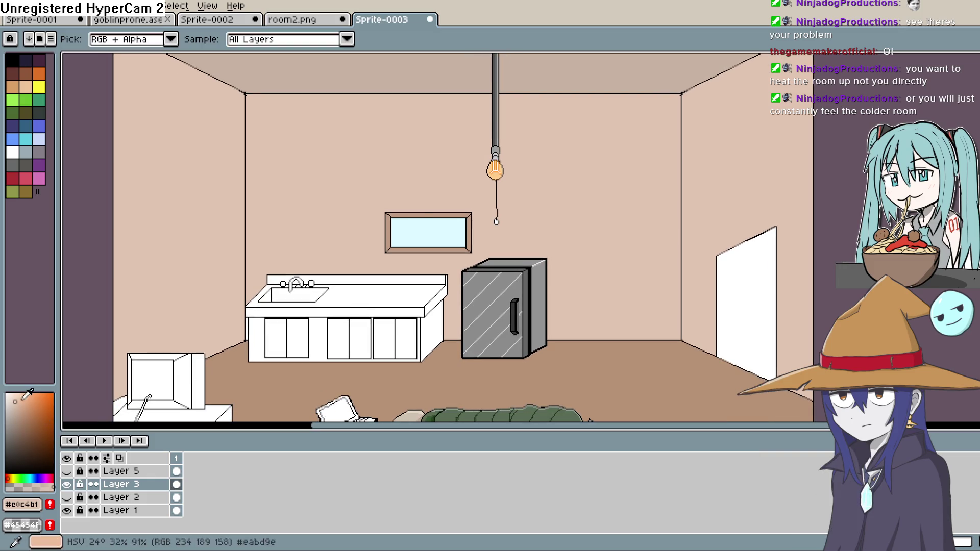
key(shift+g)
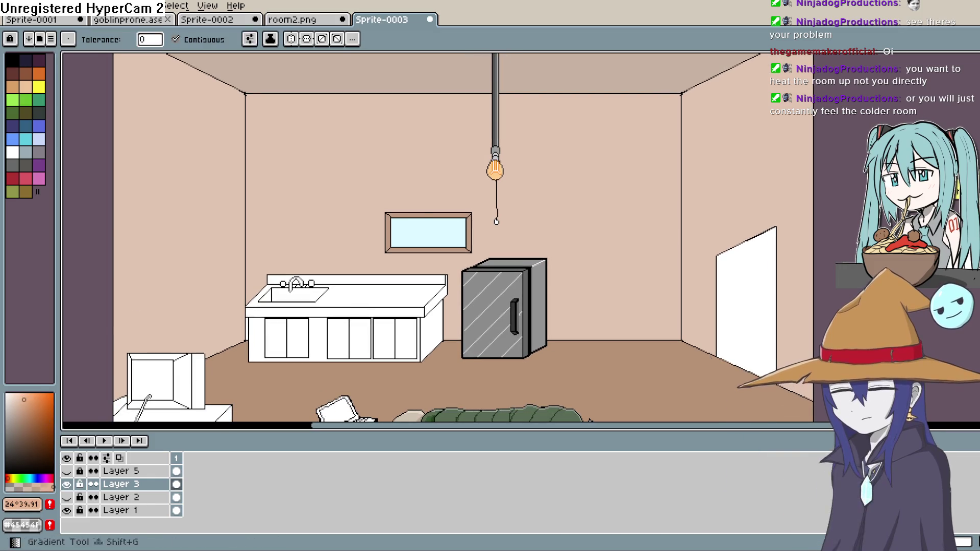
click(661, 203)
key(ctrl+z)
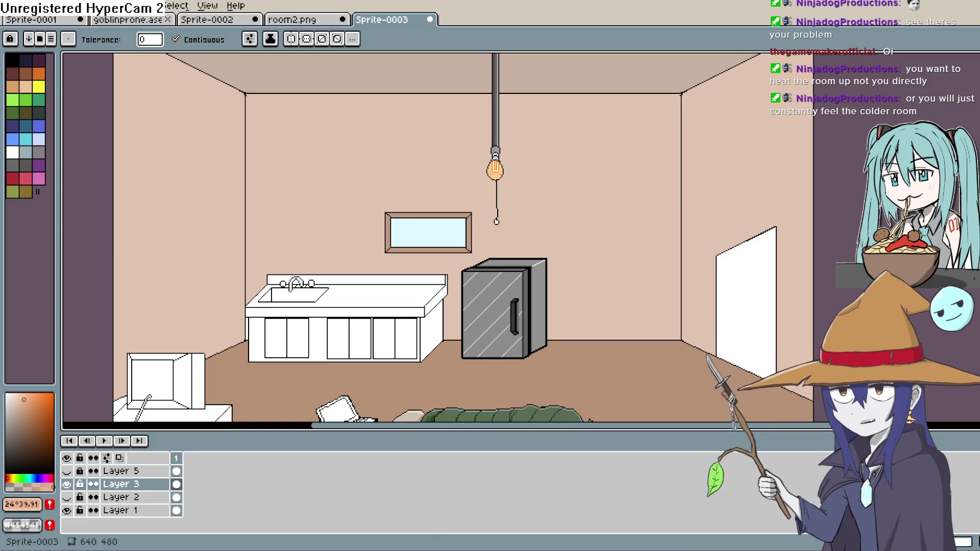
Set the drawing colour to a light peach.
click(7, 394)
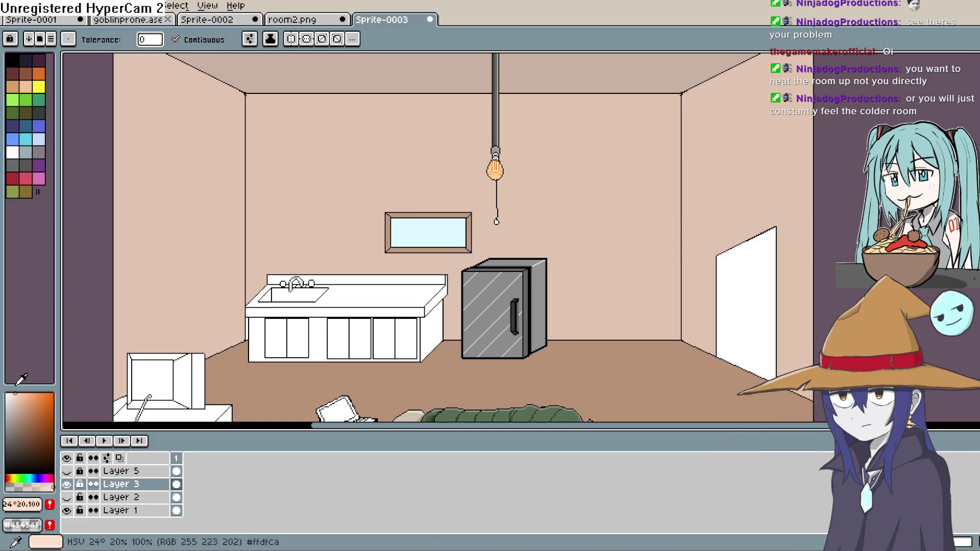
click(13, 394)
click(18, 398)
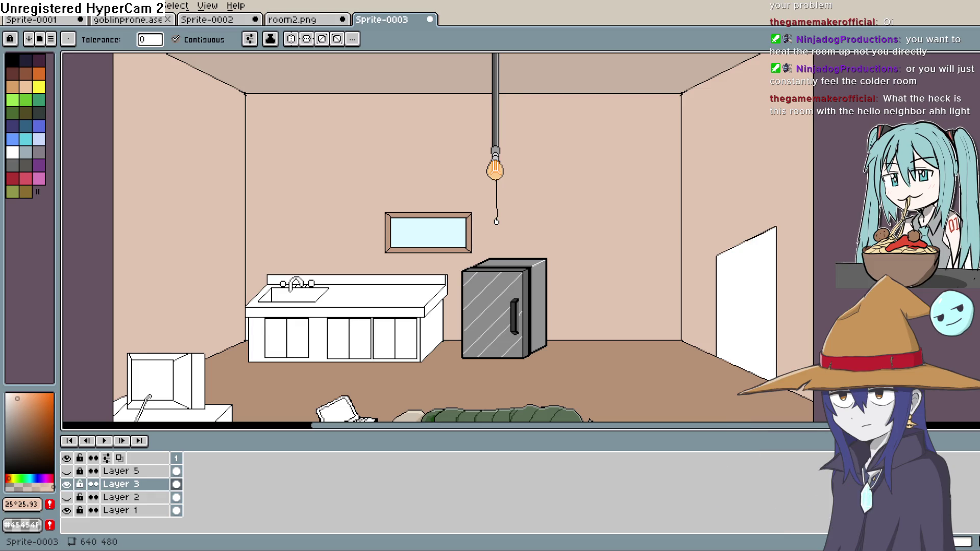
Show the goblin girl's layer again and recentre on the whole room.
mouse_move(592, 248)
mouse_down()
mouse_move(601, 214)
mouse_move(571, 177)
mouse_up()
click(66, 471)
mouse_move(614, 258)
mouse_down()
mouse_move(603, 286)
mouse_move(608, 258)
mouse_move(624, 247)
mouse_up()
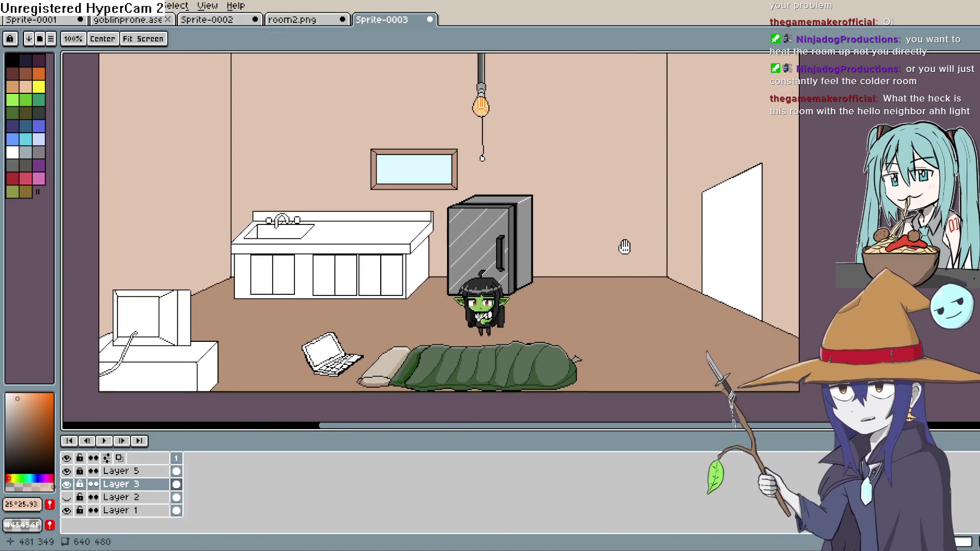
key(w)
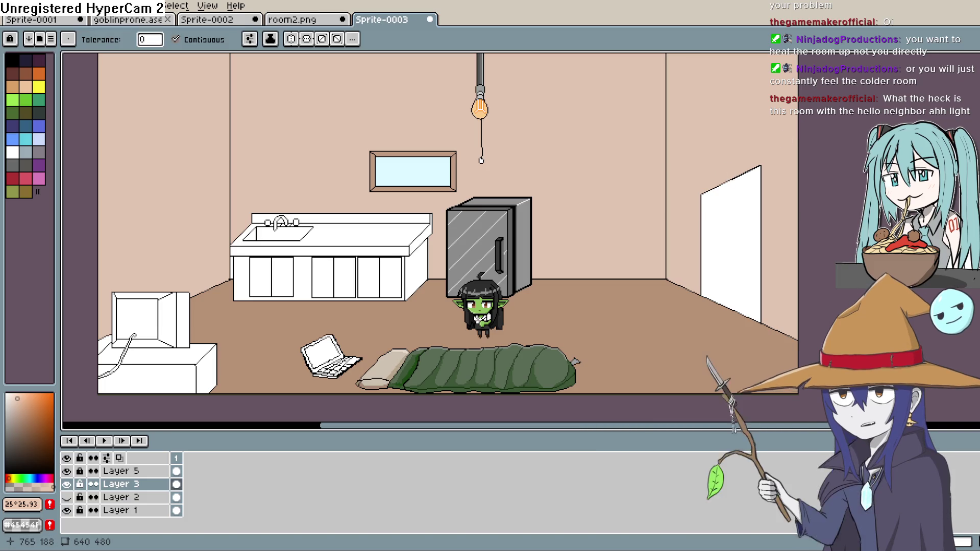
scroll(304, 319, down, 2)
scroll(226, 360, up, 3)
scroll(208, 361, down, 1)
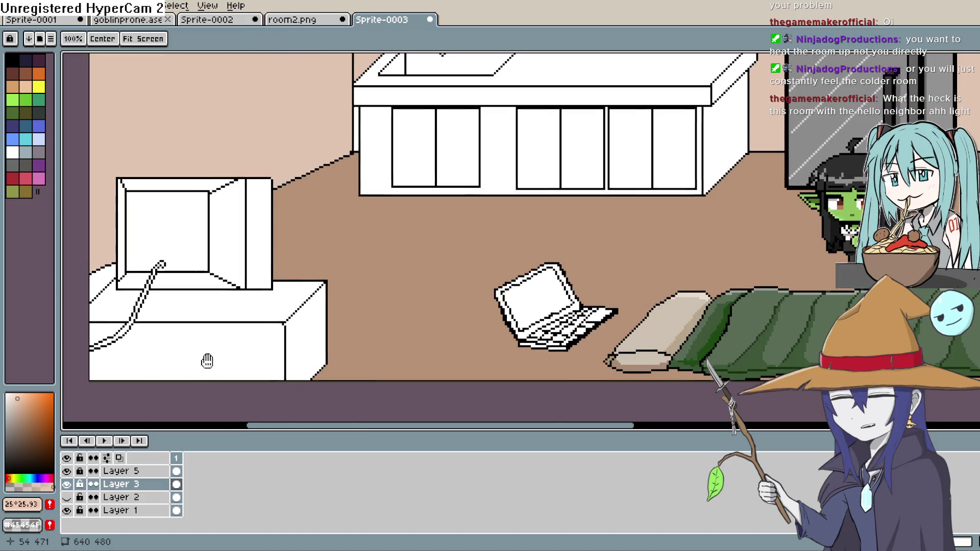
scroll(279, 335, up, 1)
scroll(271, 339, down, 2)
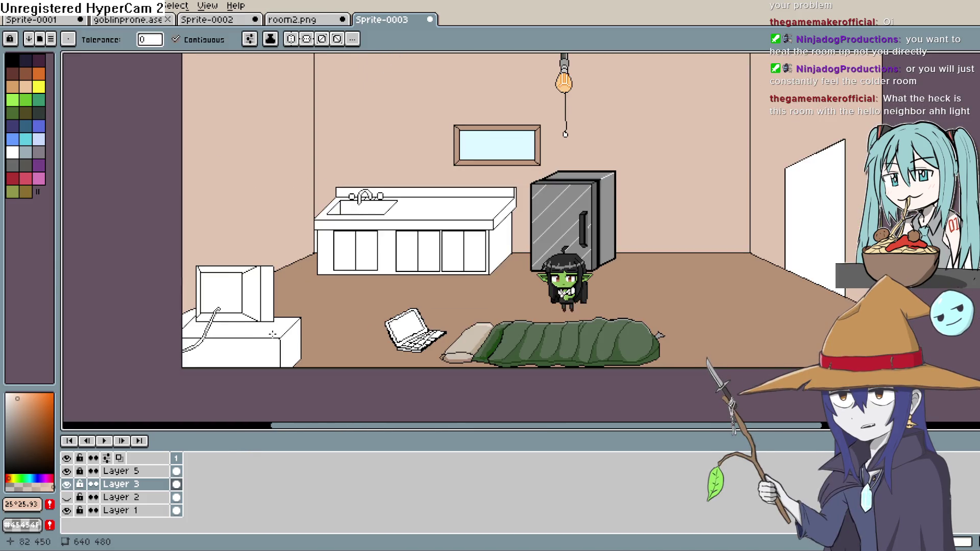
drag(344, 278, 315, 291)
scroll(315, 291, down, 1)
scroll(420, 256, up, 1)
scroll(486, 210, down, 1)
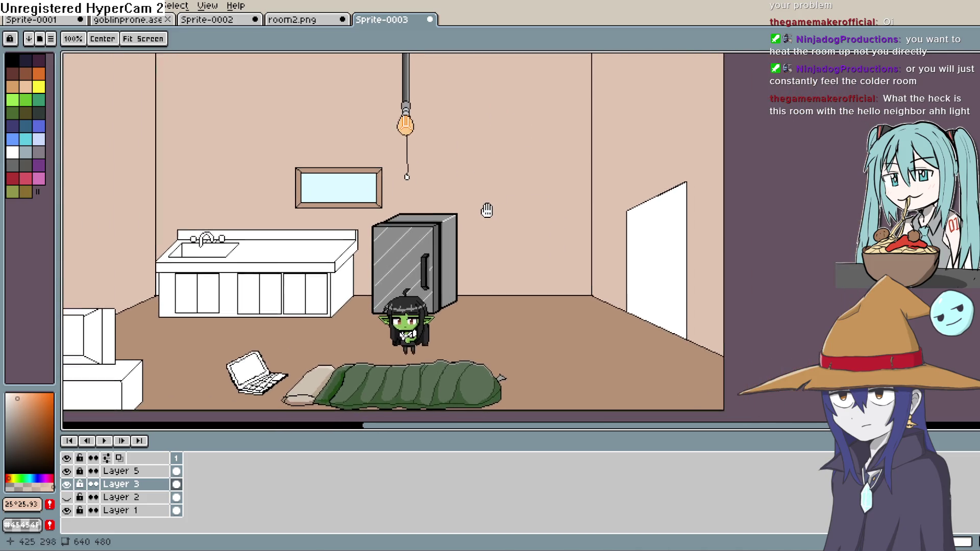
scroll(500, 216, up, 1)
scroll(500, 216, up, 2)
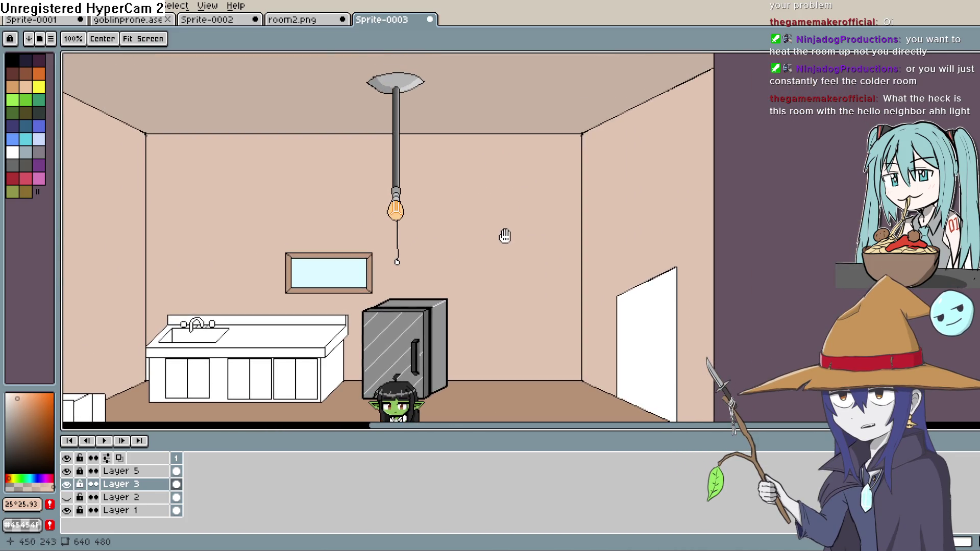
key(w)
key(h)
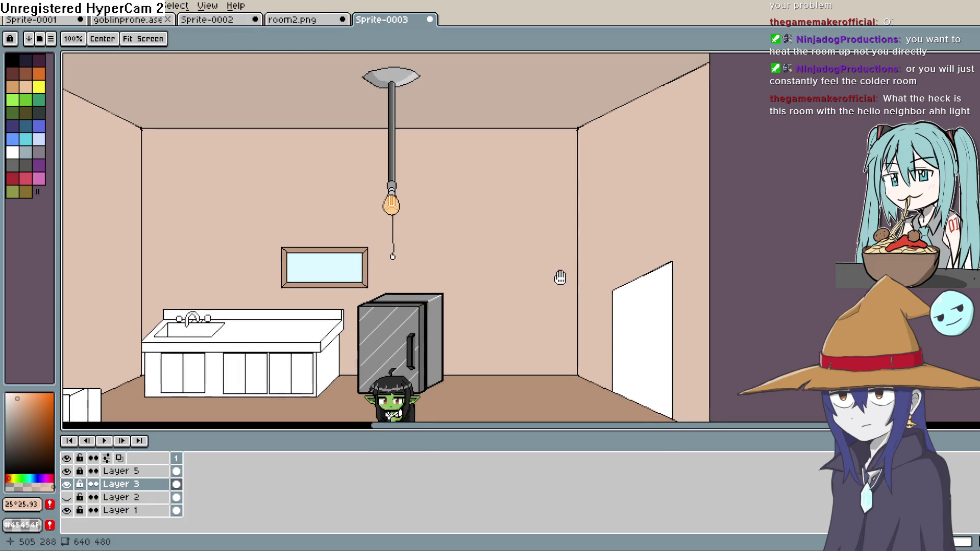
mouse_move(558, 277)
mouse_down()
mouse_move(542, 213)
mouse_move(575, 195)
mouse_up()
key(w)
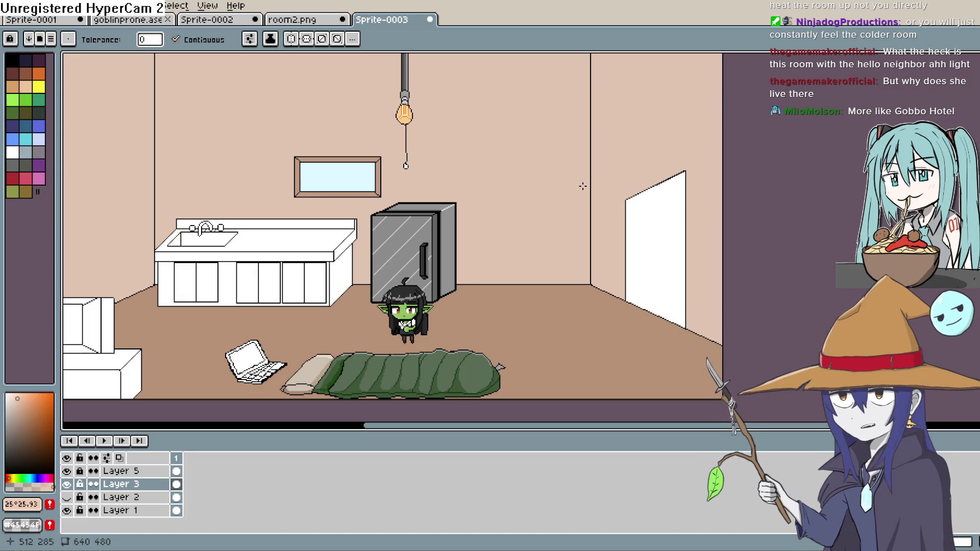
Sample the wall's beige (#e0c4b1) as the drawing colour.
mouse_move(490, 209)
mouse_down()
mouse_move(536, 282)
mouse_move(548, 263)
mouse_up()
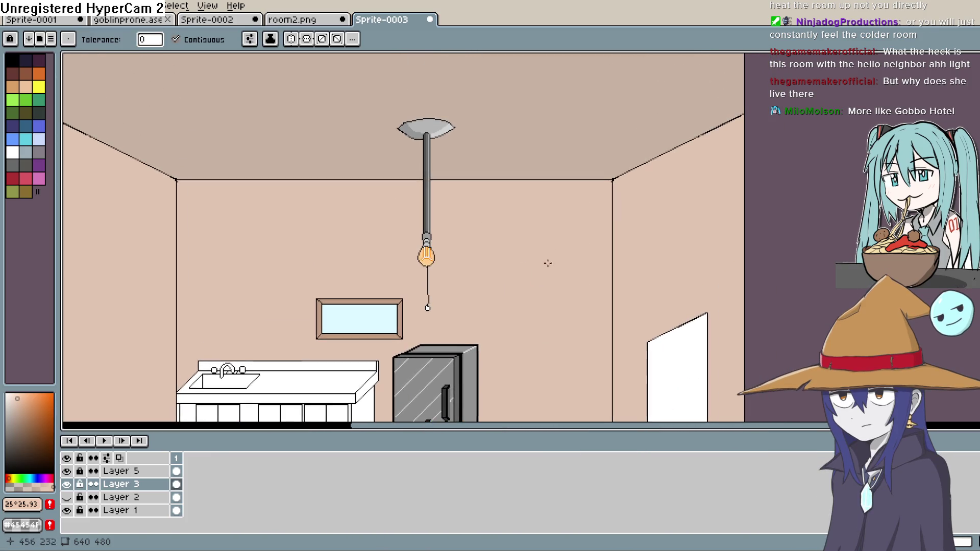
key(i)
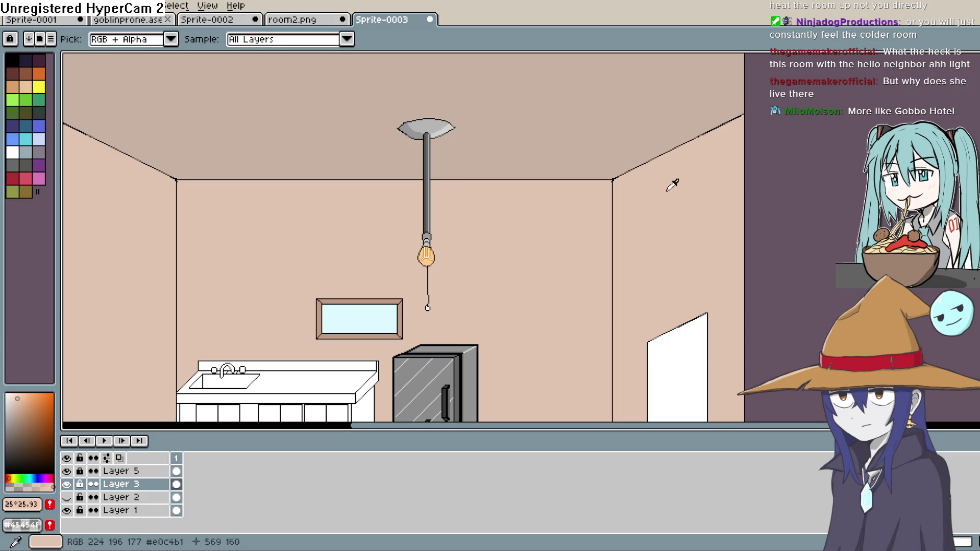
click(634, 196)
key(b)
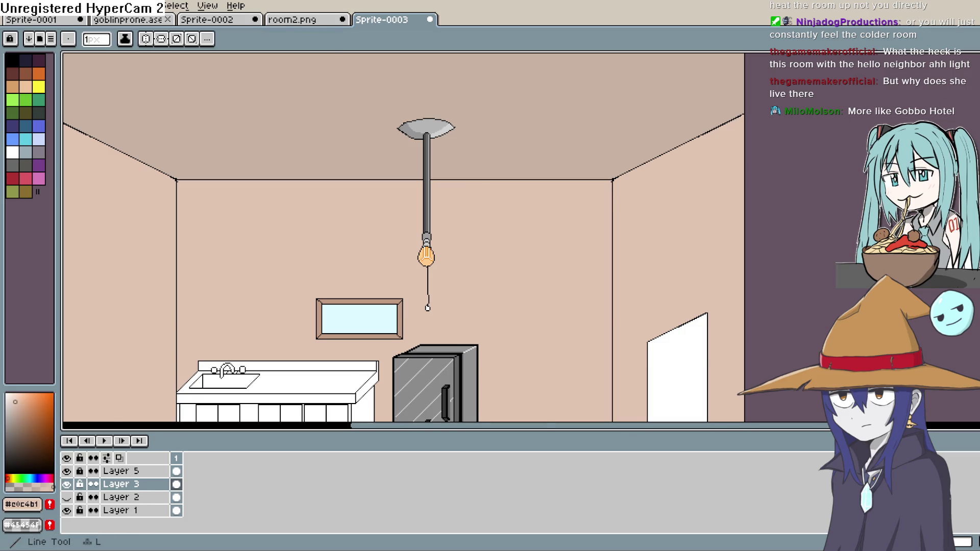
Zoom and pan around the ceiling corner, lamp, goblin and fridge.
scroll(705, 171, up, 4)
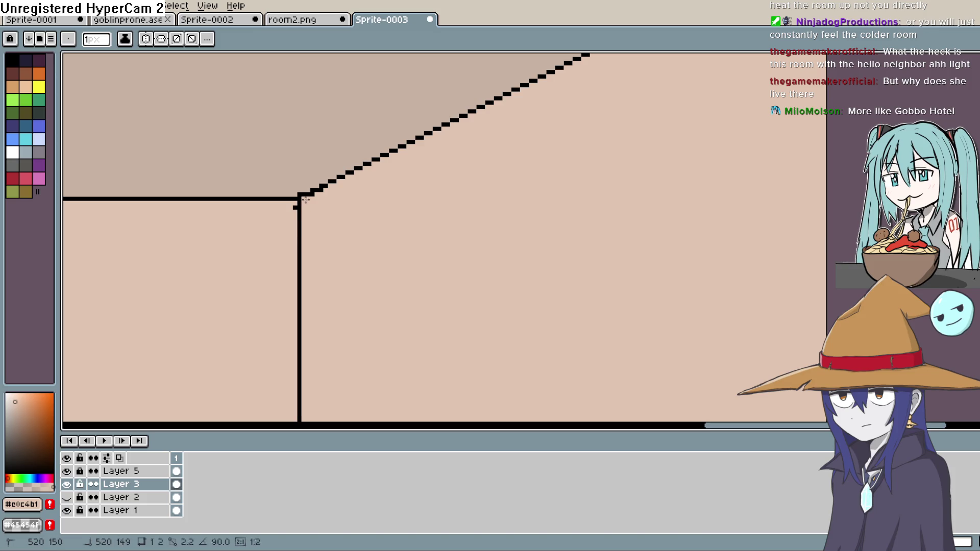
scroll(584, 140, up, 5)
scroll(584, 140, right, 5)
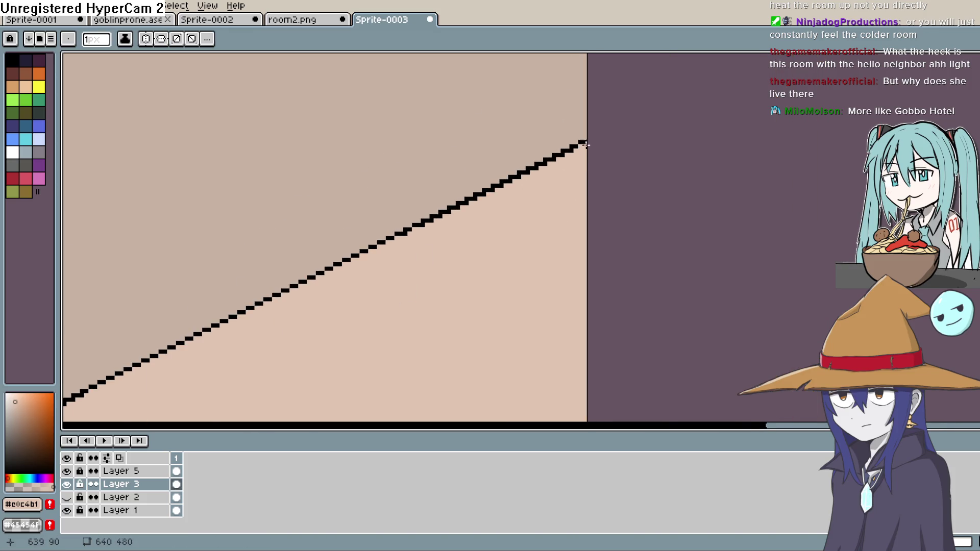
scroll(579, 178, down, 2)
drag(414, 297, 613, 132)
key(h)
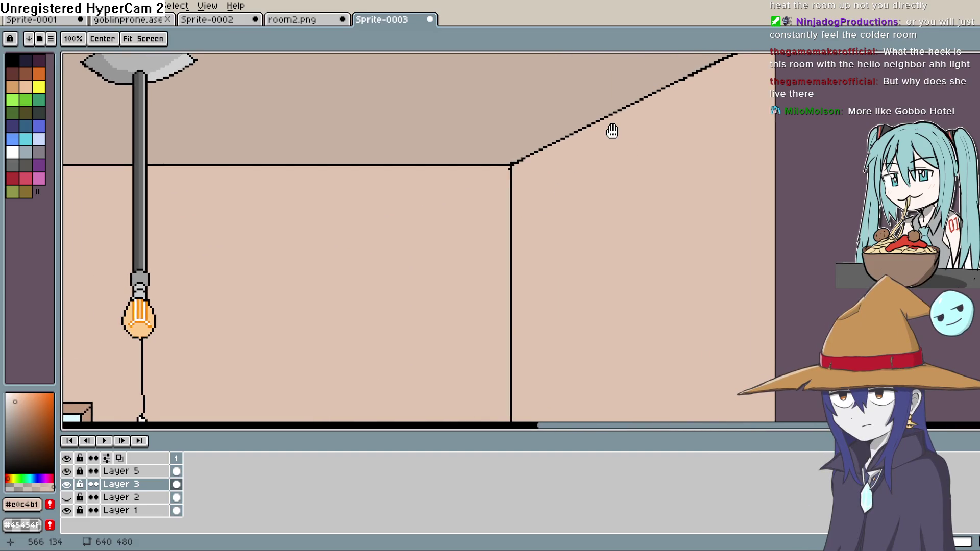
drag(445, 251, 635, 107)
scroll(641, 90, down, 5)
scroll(641, 90, left, 3)
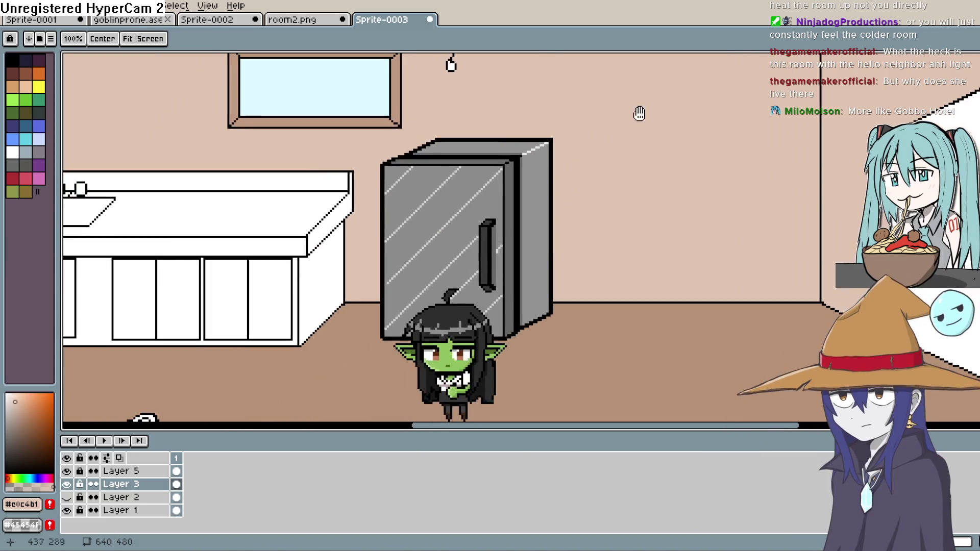
scroll(639, 112, down, 1)
key(b)
key(h)
drag(640, 153, 632, 203)
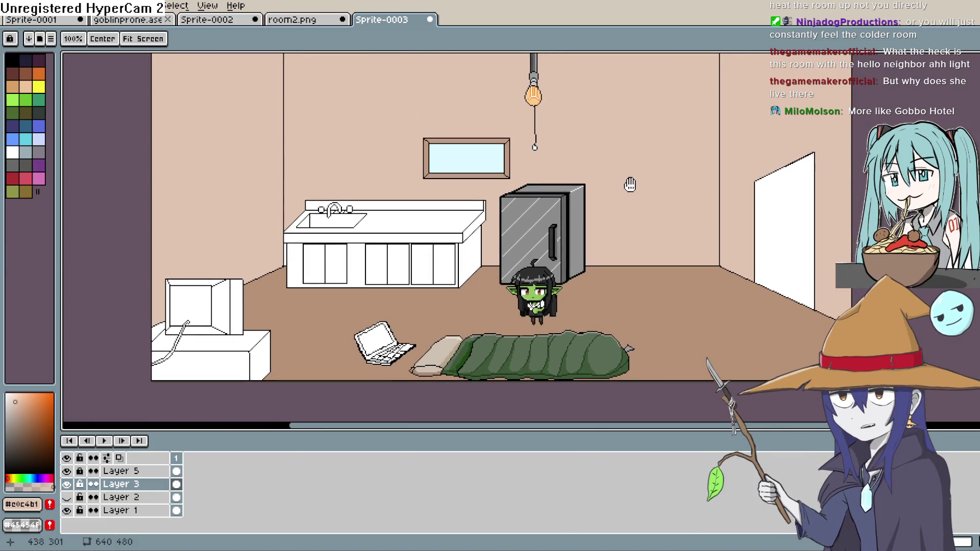
Pick black and draw a line from the right wall's corner diagonally across the floor.
key(b)
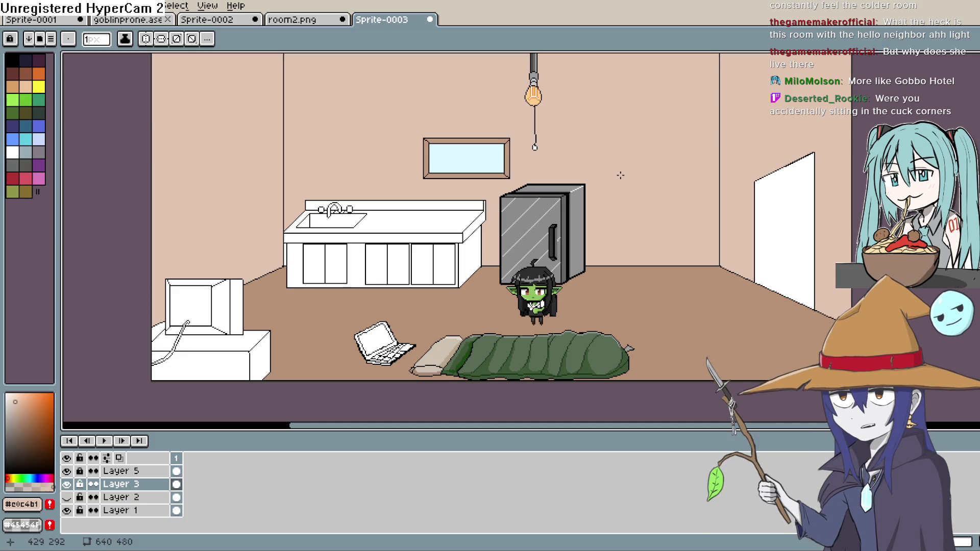
scroll(773, 236, right, 3)
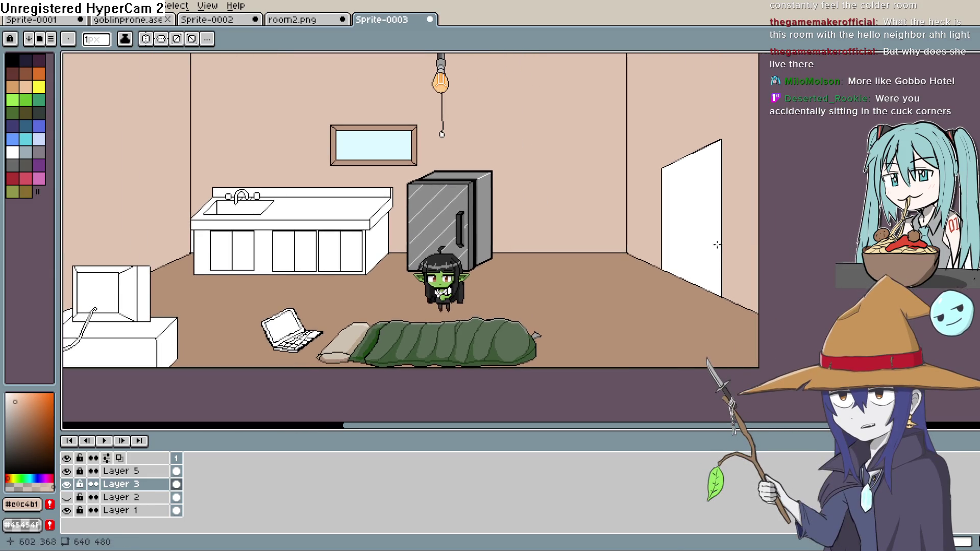
scroll(672, 278, up, 2)
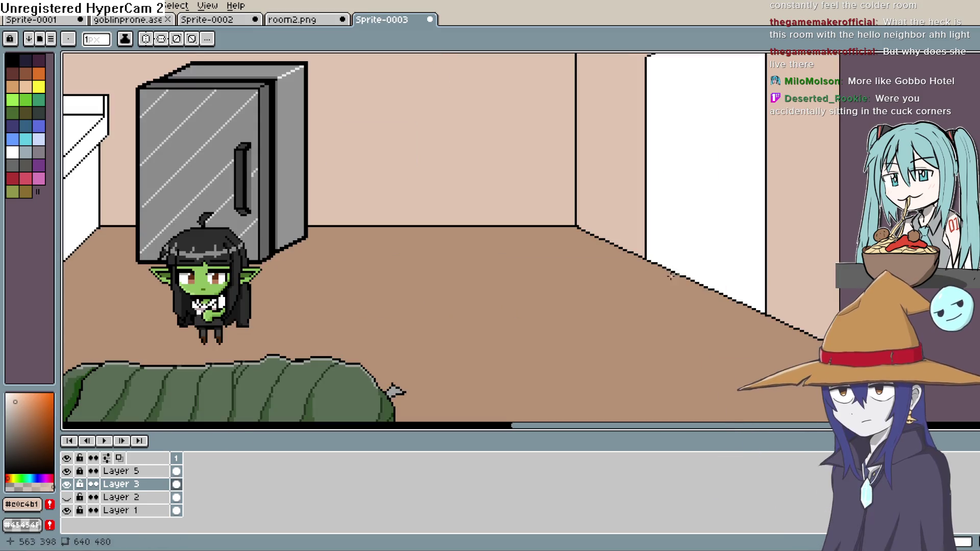
alt+click(645, 261)
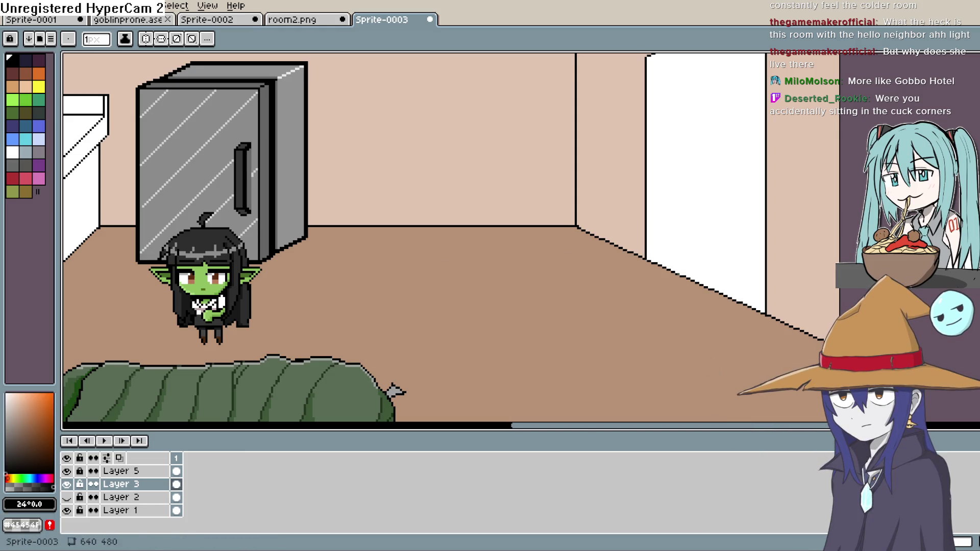
shift+click(586, 267)
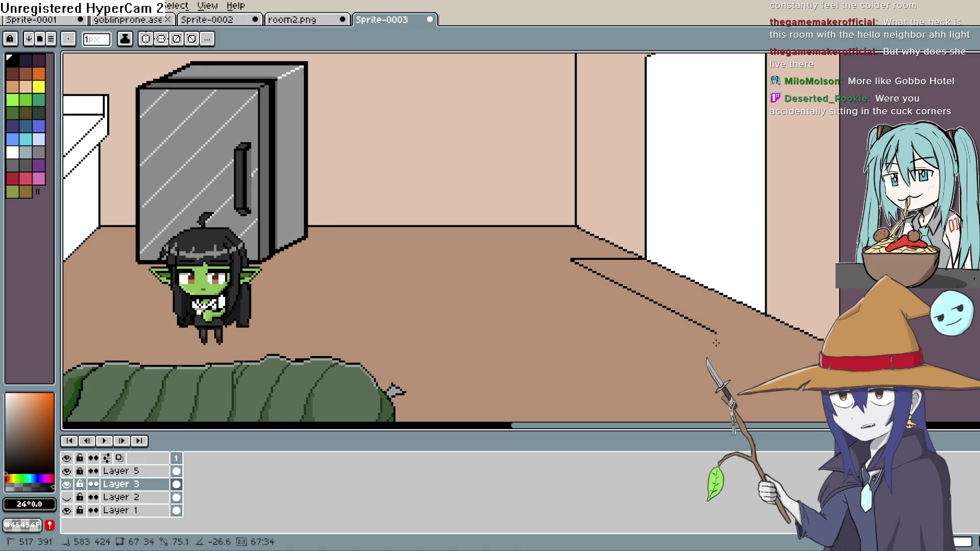
Draw the mat's diagonal and bottom edges, undoing and redrawing misplaced lines.
shift+click(736, 352)
key(ctrl+z)
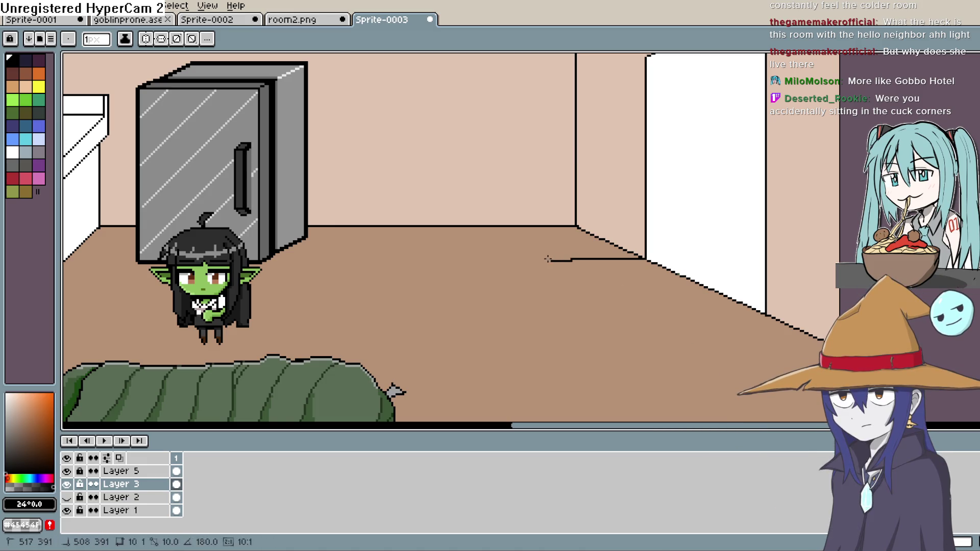
mouse_move(570, 259)
mouse_down()
mouse_move(542, 259)
mouse_move(667, 350)
mouse_up()
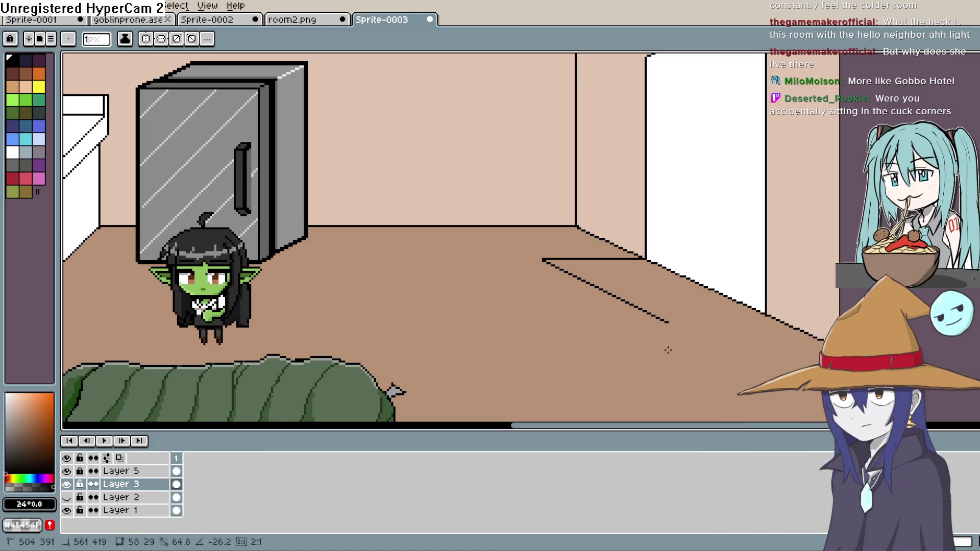
mouse_move(744, 381)
mouse_down()
mouse_move(749, 363)
mouse_move(825, 338)
mouse_up()
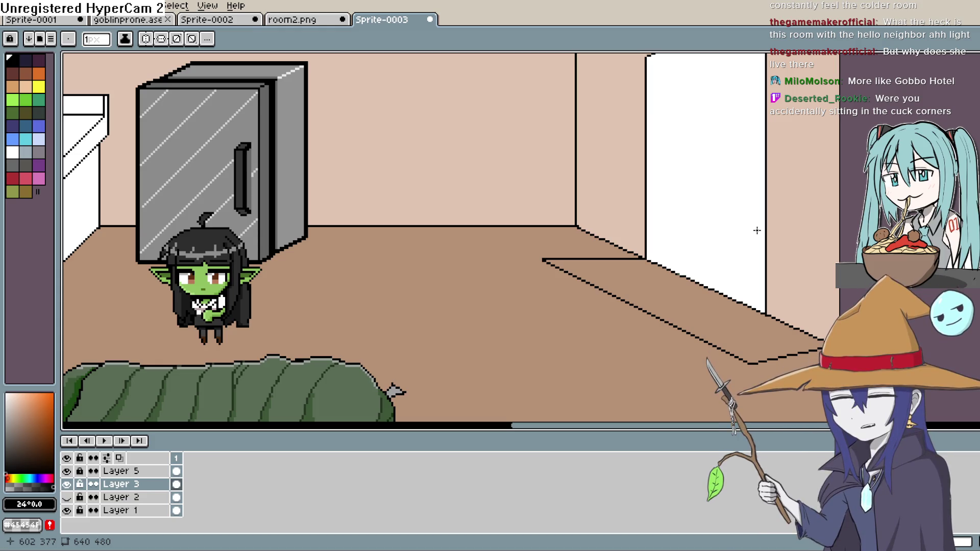
key(ctrl+z)
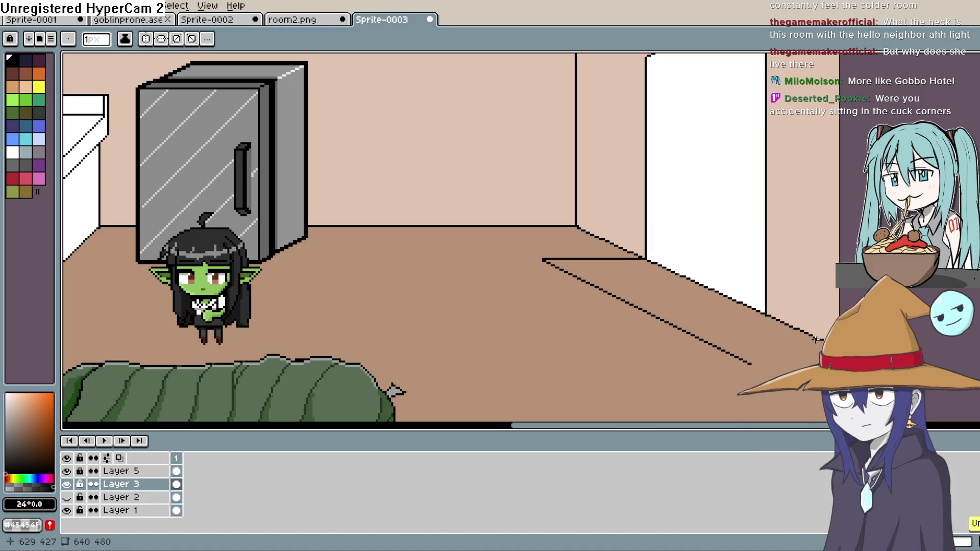
drag(750, 364, 822, 363)
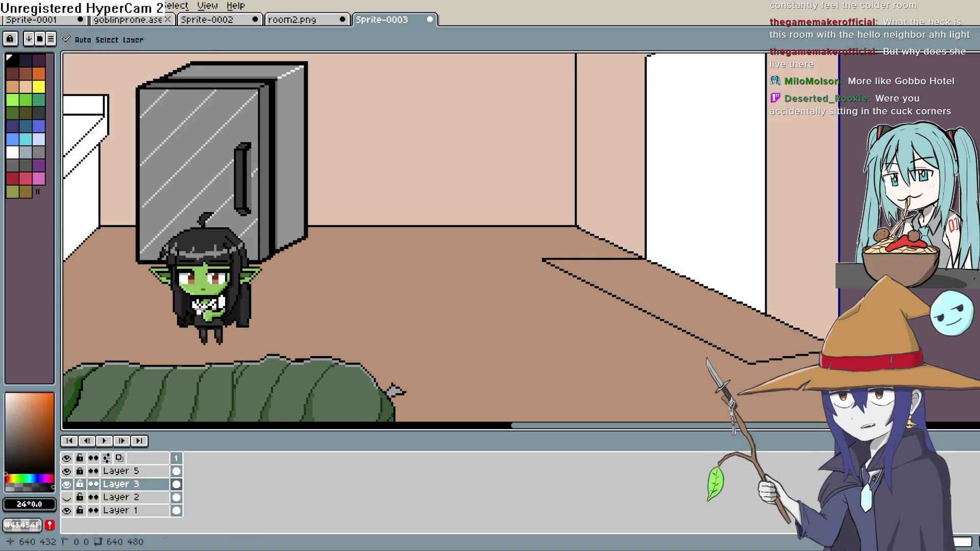
key(ctrl+z)
drag(716, 344, 823, 344)
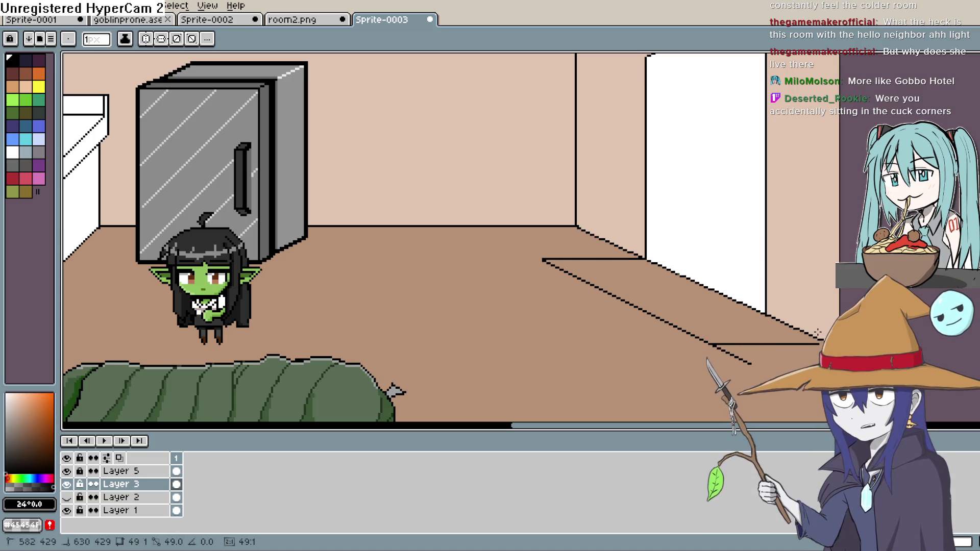
key(ctrl+z)
drag(680, 326, 788, 320)
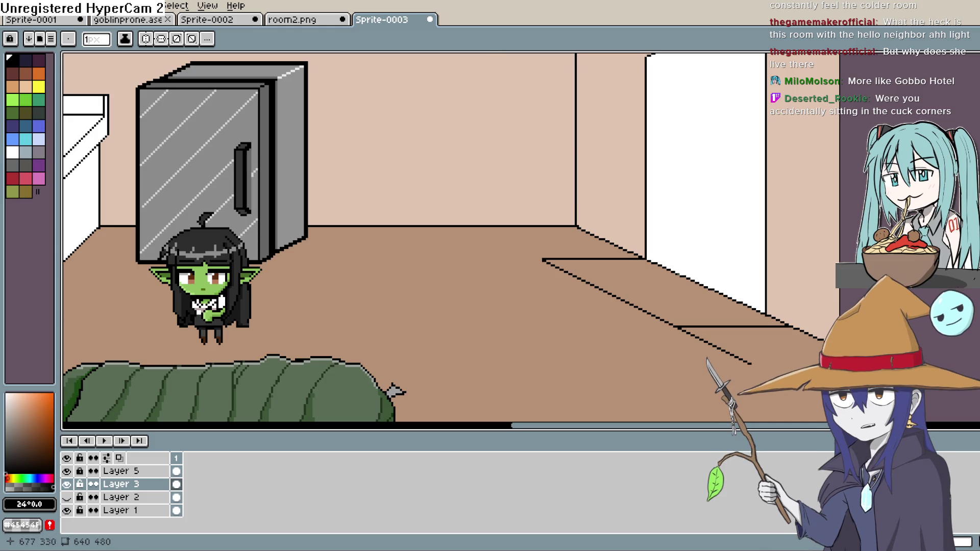
Sample the floor colour and pencil over the stray diagonal line and leftover pixel.
key(z)
scroll(444, 240, up, 1)
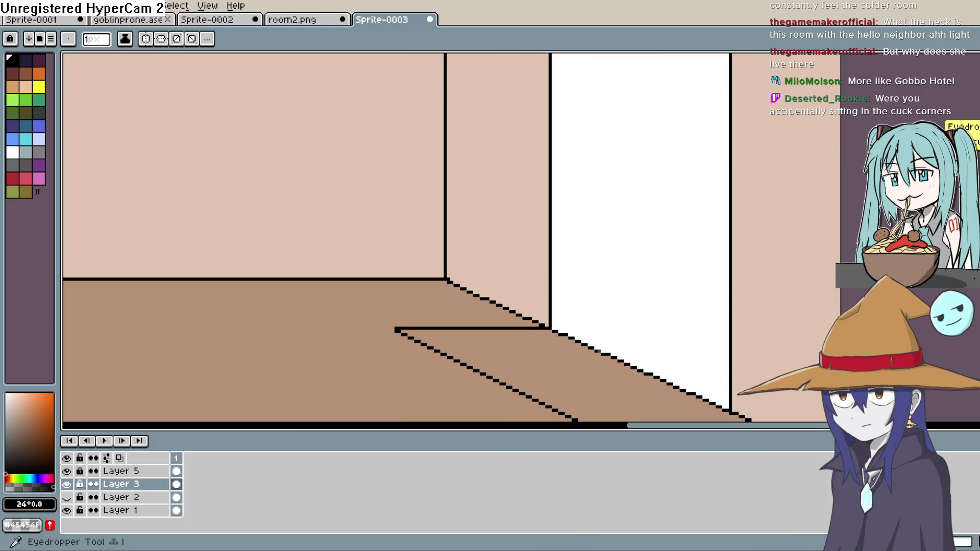
key(i)
drag(746, 311, 659, 195)
click(669, 312)
key(b)
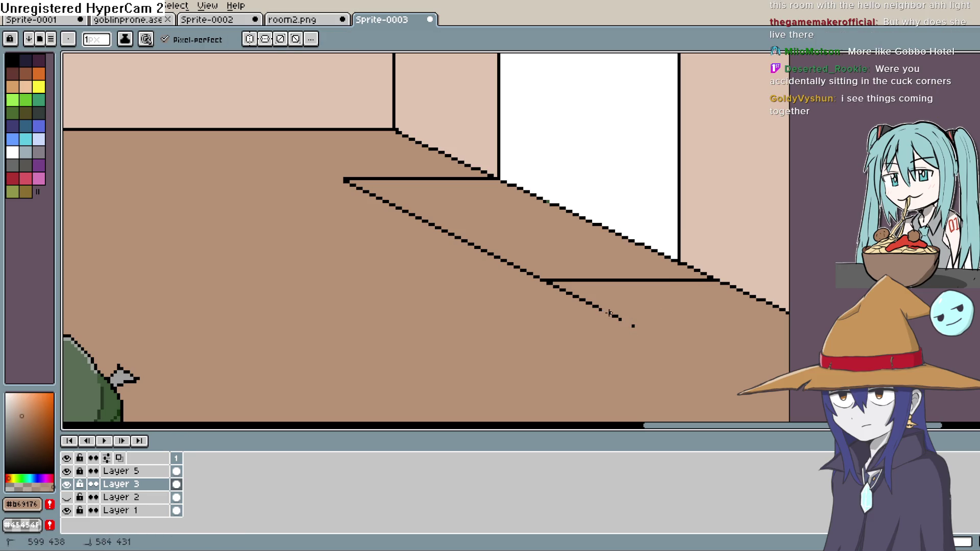
drag(610, 312, 554, 287)
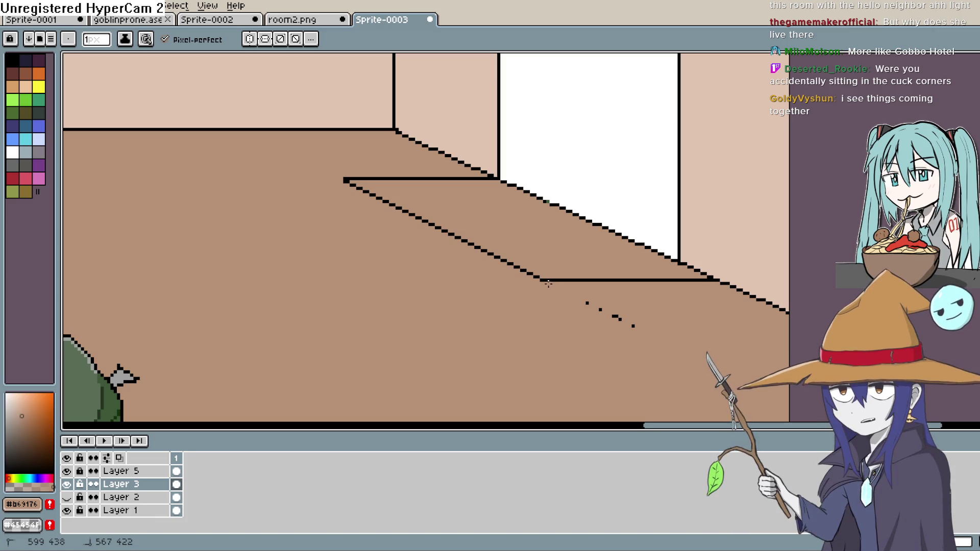
click(587, 303)
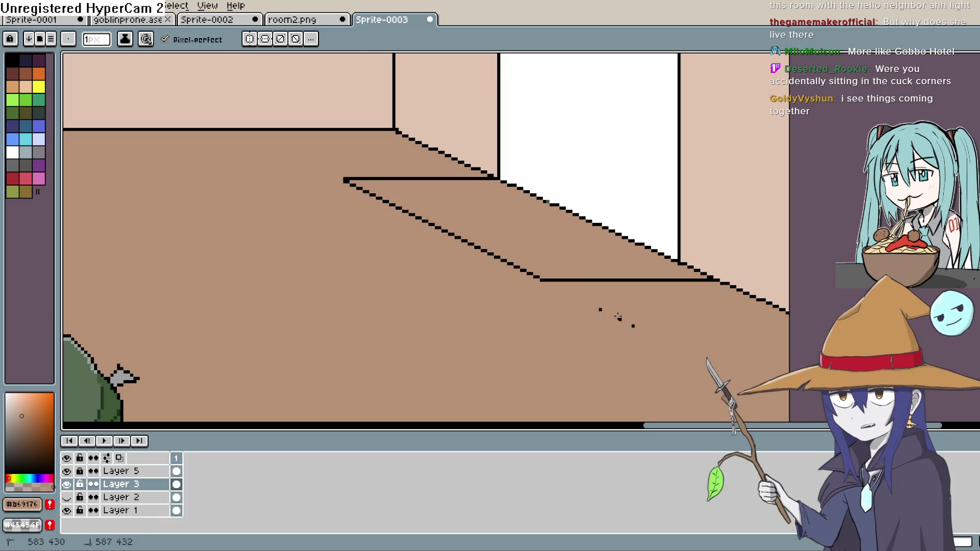
Cover a stray pixel, then extend the doorway edge and add an inner black mat line.
click(633, 326)
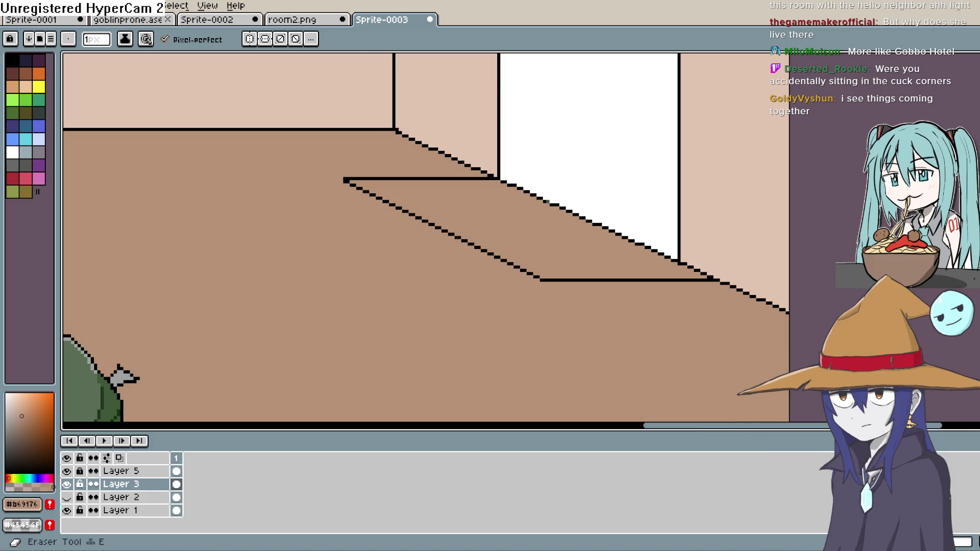
key(l)
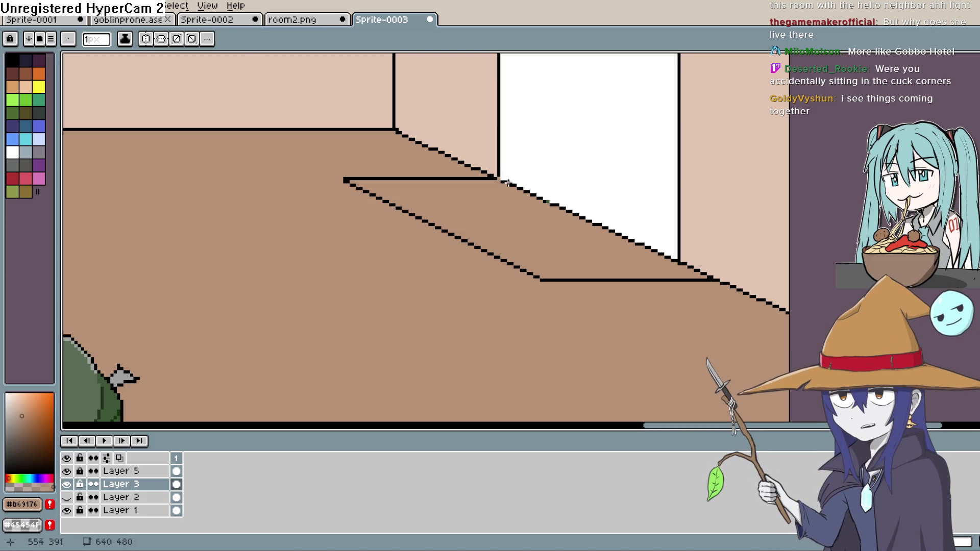
key(i)
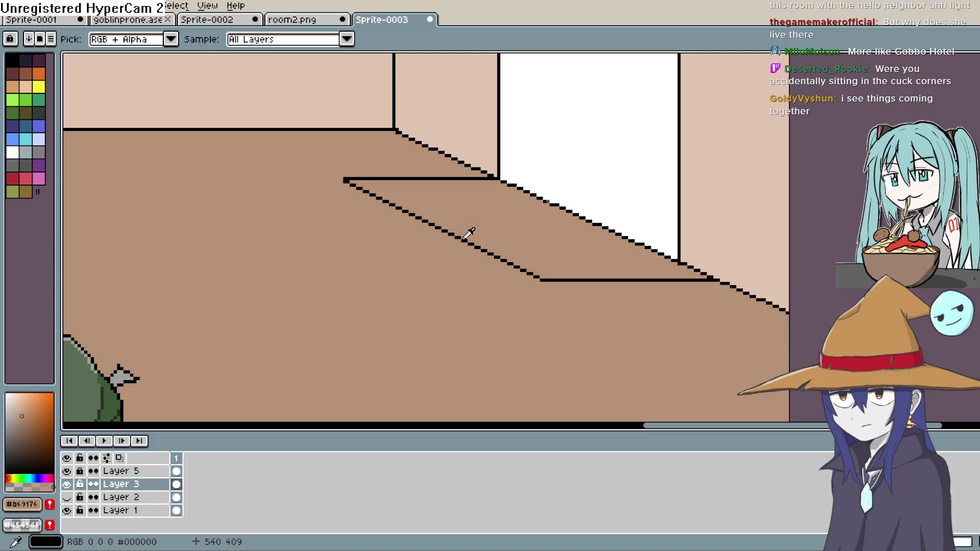
click(463, 237)
key(l)
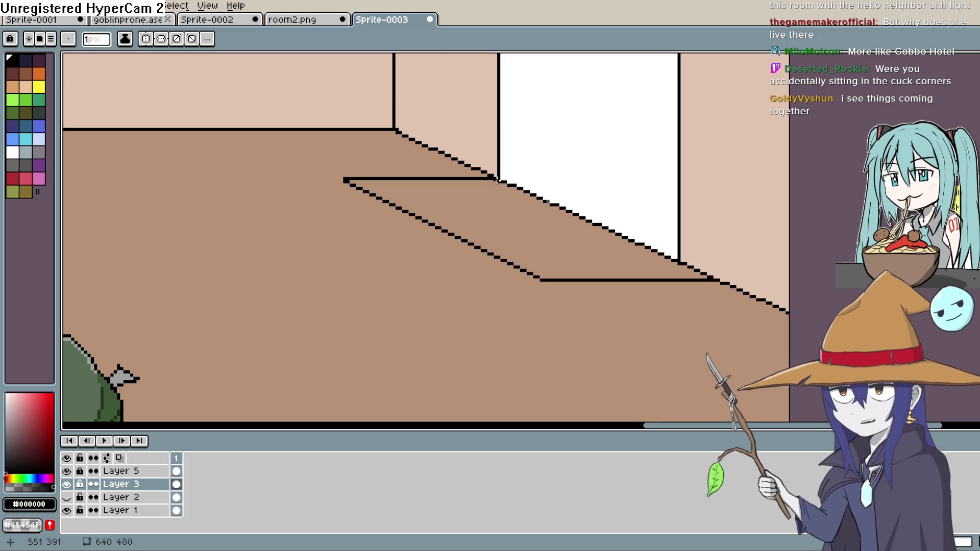
mouse_move(499, 179)
mouse_down()
mouse_move(499, 193)
mouse_move(676, 280)
mouse_up()
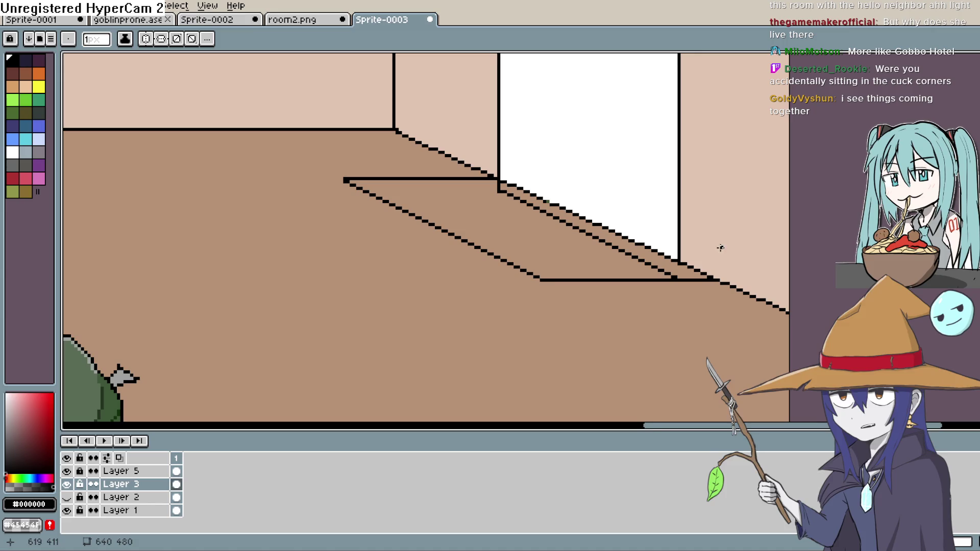
drag(497, 192, 363, 192)
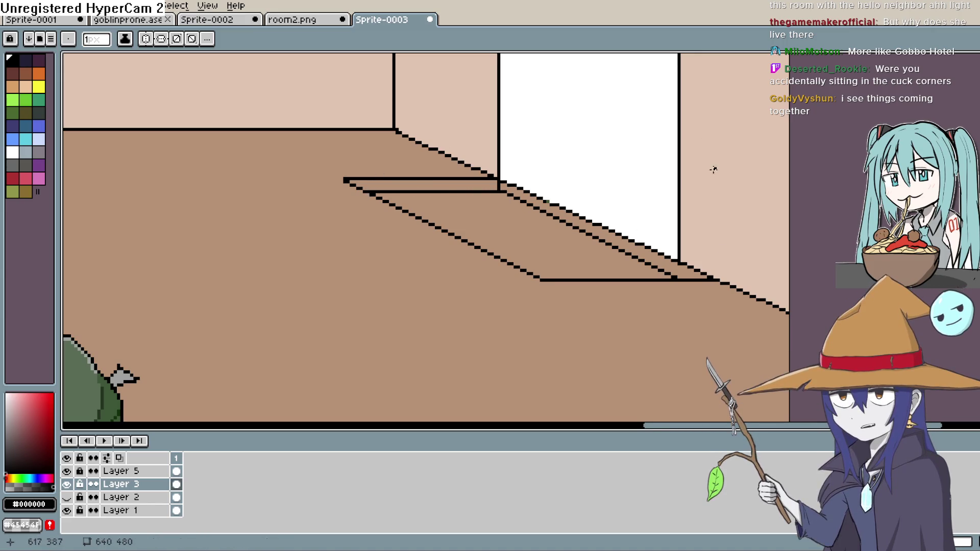
Zoom and pan to the goblin and the mat's corner with the pencil ready.
scroll(749, 226, down, 2)
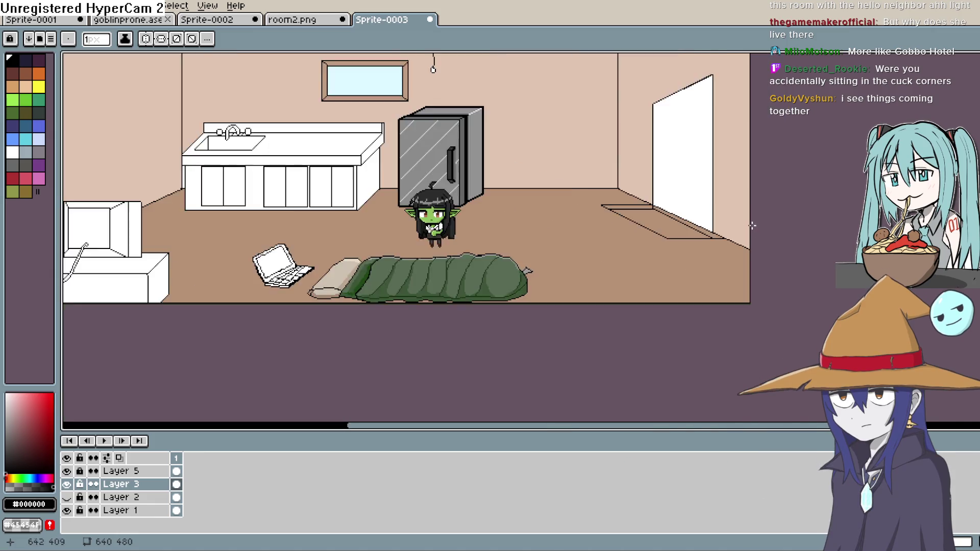
scroll(674, 252, up, 1)
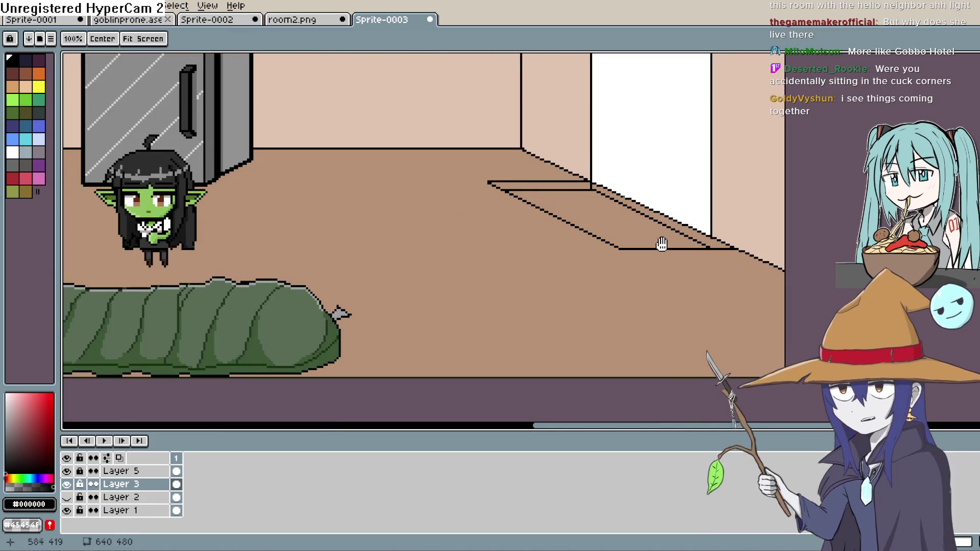
scroll(600, 245, up, 1)
key(b)
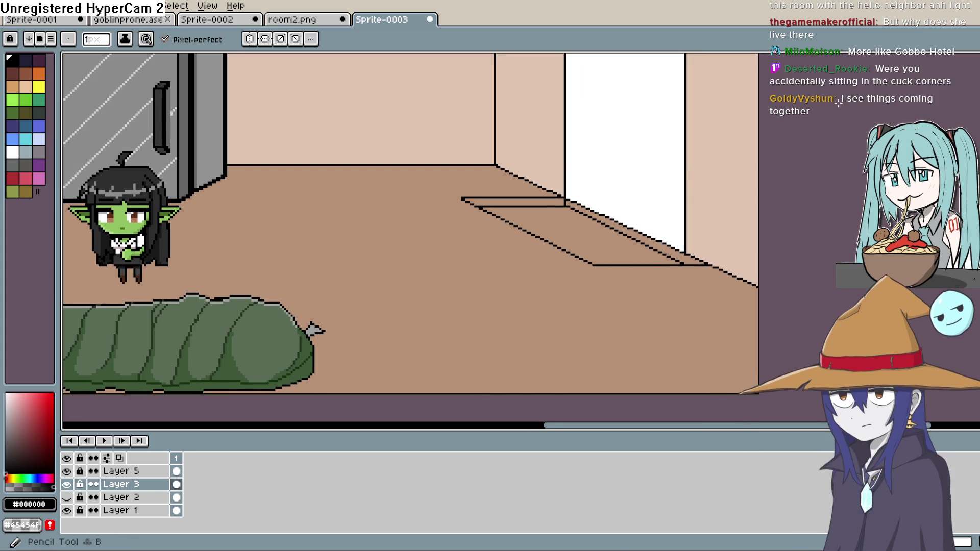
scroll(567, 207, up, 1)
key(h)
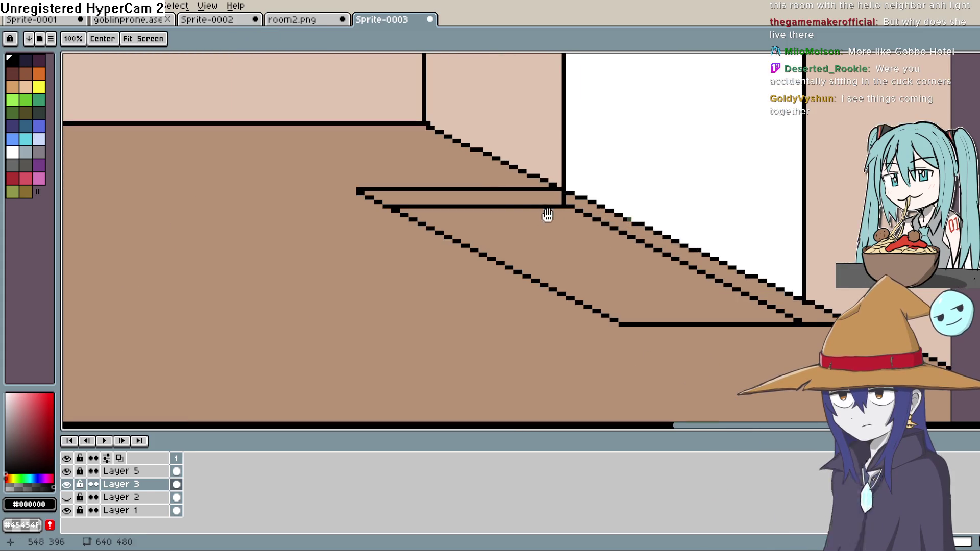
mouse_move(308, 311)
mouse_down()
mouse_move(559, 233)
mouse_move(536, 232)
mouse_move(531, 260)
mouse_move(503, 262)
mouse_up()
key(b)
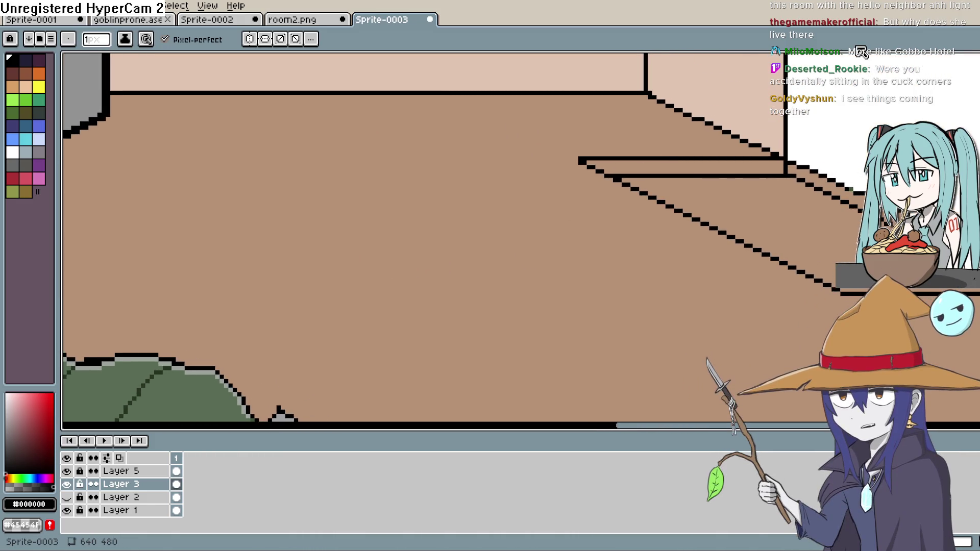
key(h)
mouse_move(652, 258)
mouse_down()
mouse_move(490, 265)
mouse_move(546, 252)
mouse_move(481, 186)
mouse_up()
key(b)
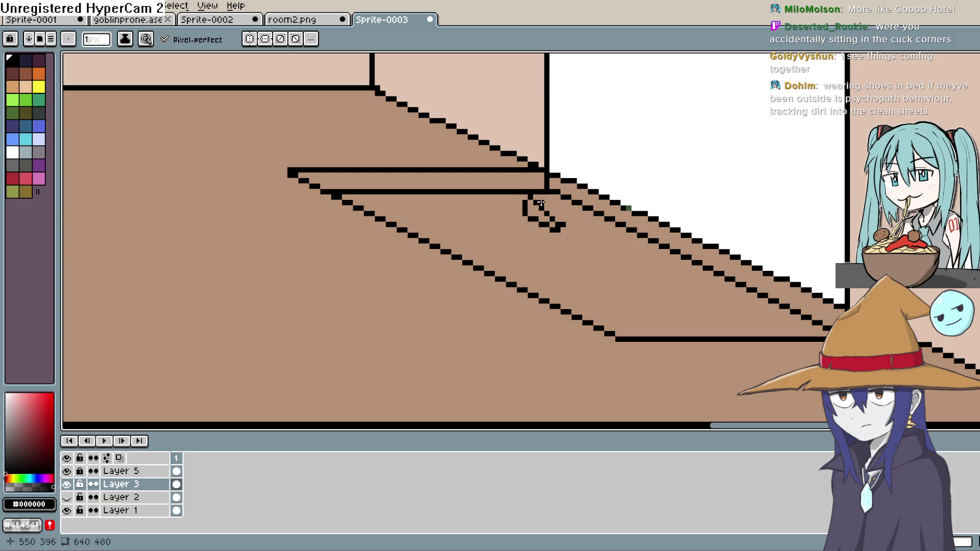
Undo misdrawn shoe strokes and cover the stray pixel under the oval with floor brown.
key(ctrl+z)
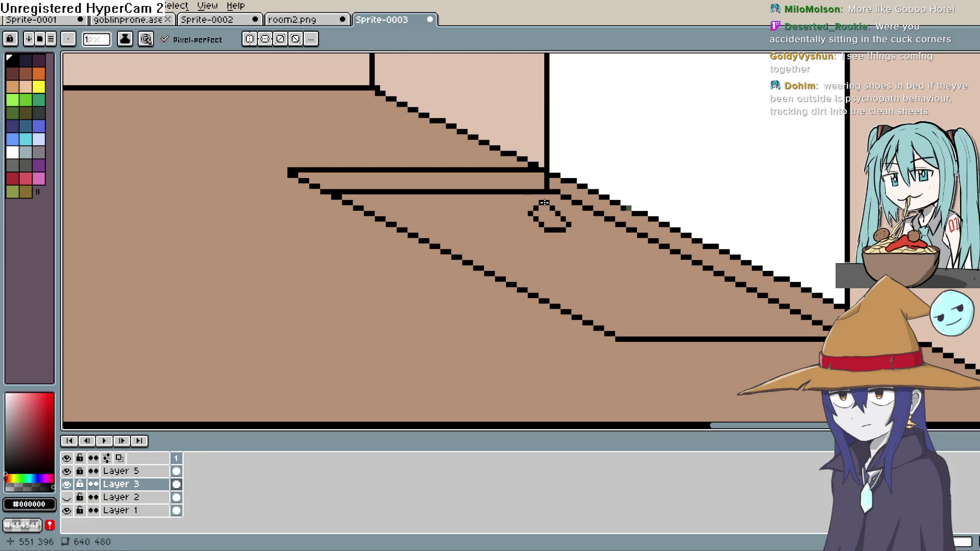
mouse_move(519, 220)
mouse_down()
mouse_move(510, 238)
mouse_move(531, 252)
mouse_up()
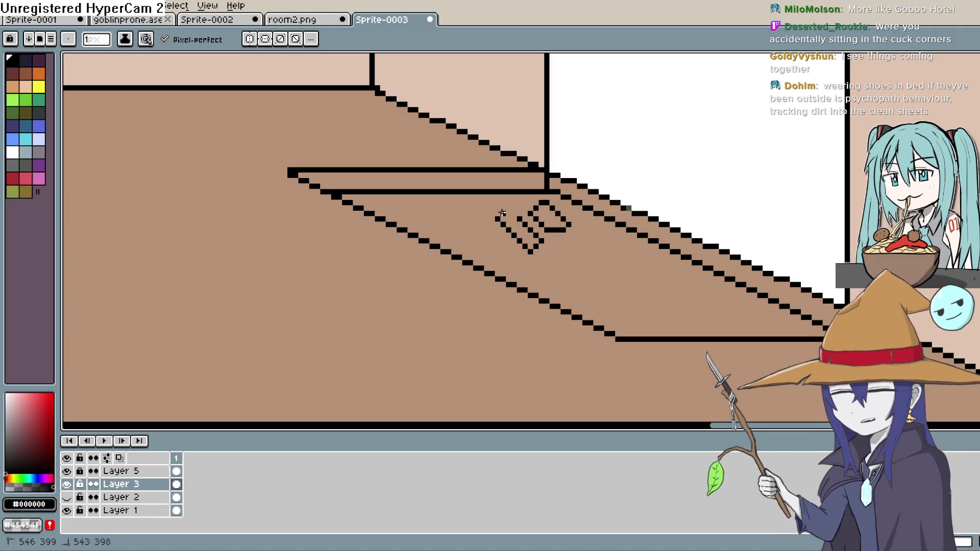
key(ctrl+z)
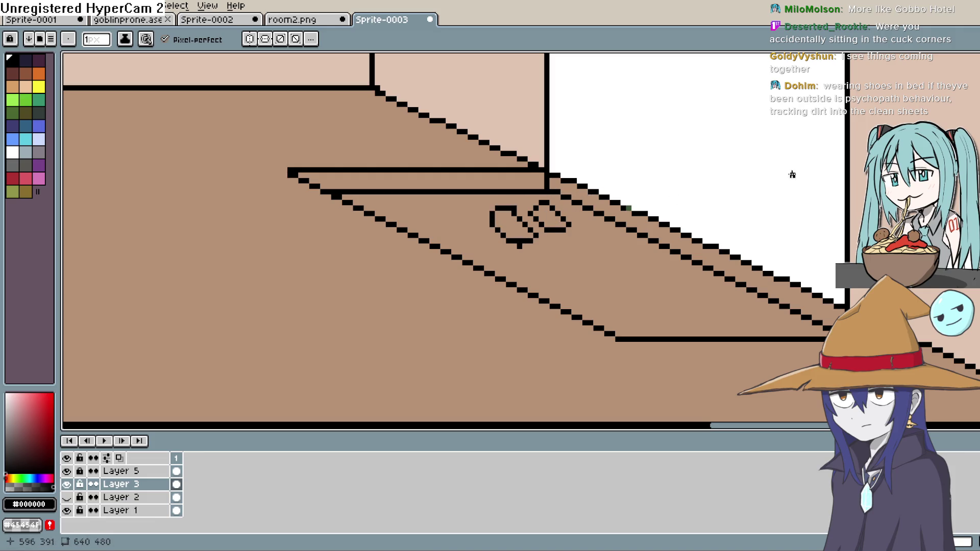
alt+click(737, 184)
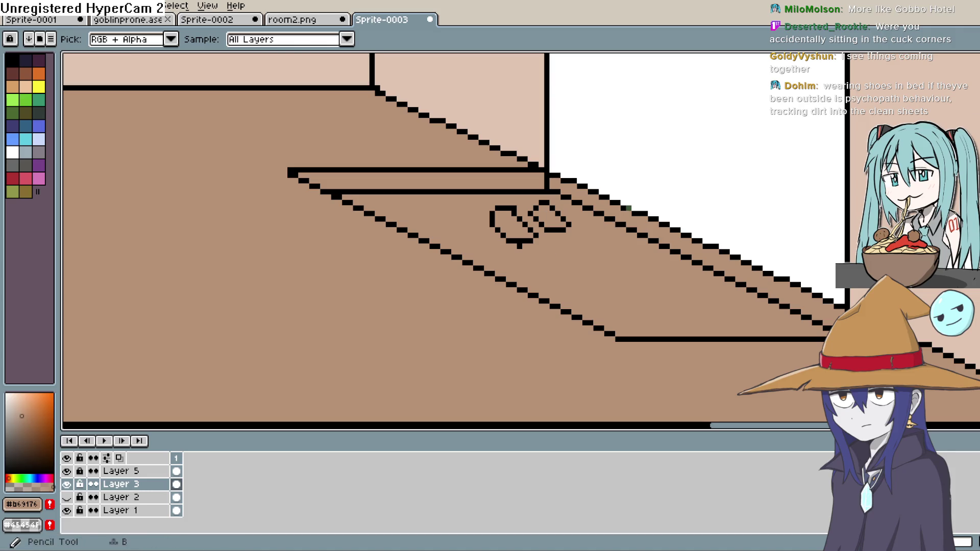
click(518, 248)
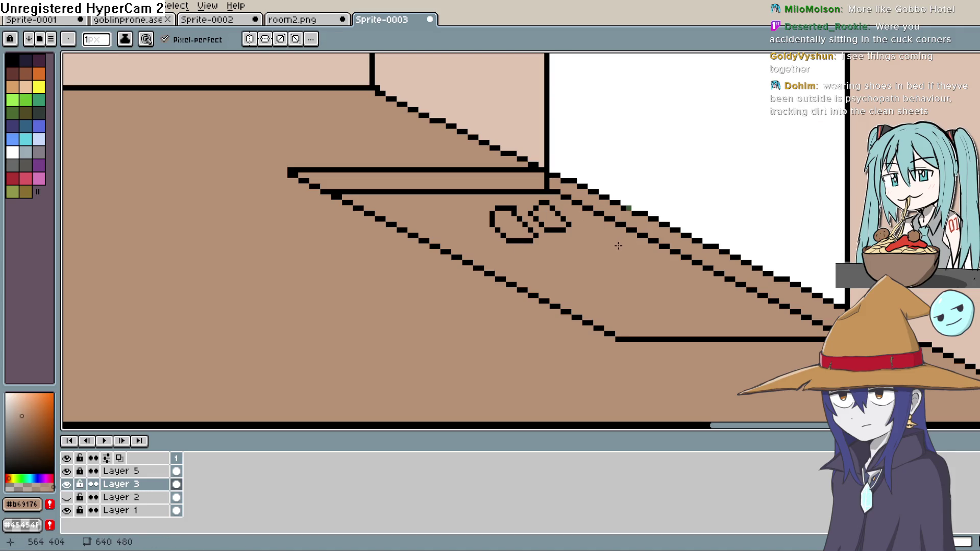
scroll(618, 246, down, 5)
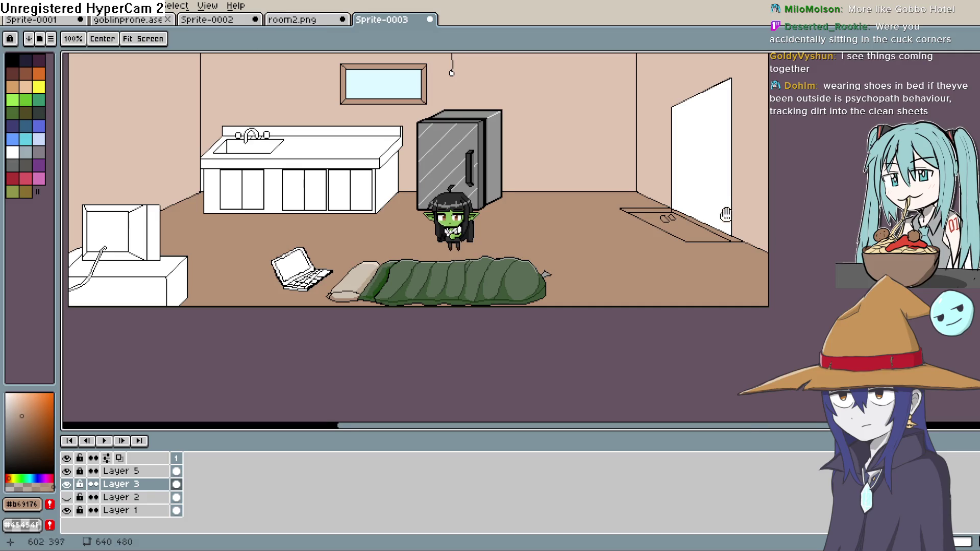
drag(765, 189, 713, 222)
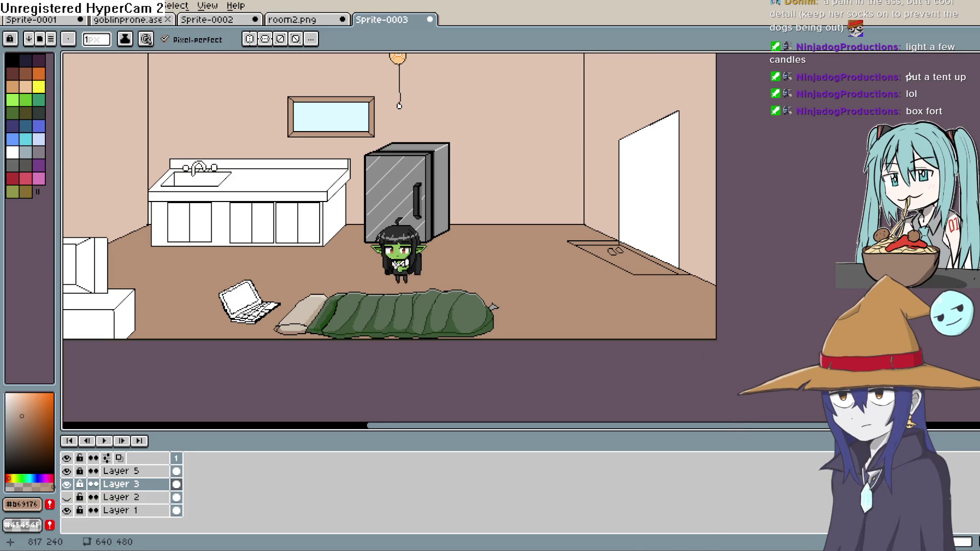
drag(897, 95, 846, 80)
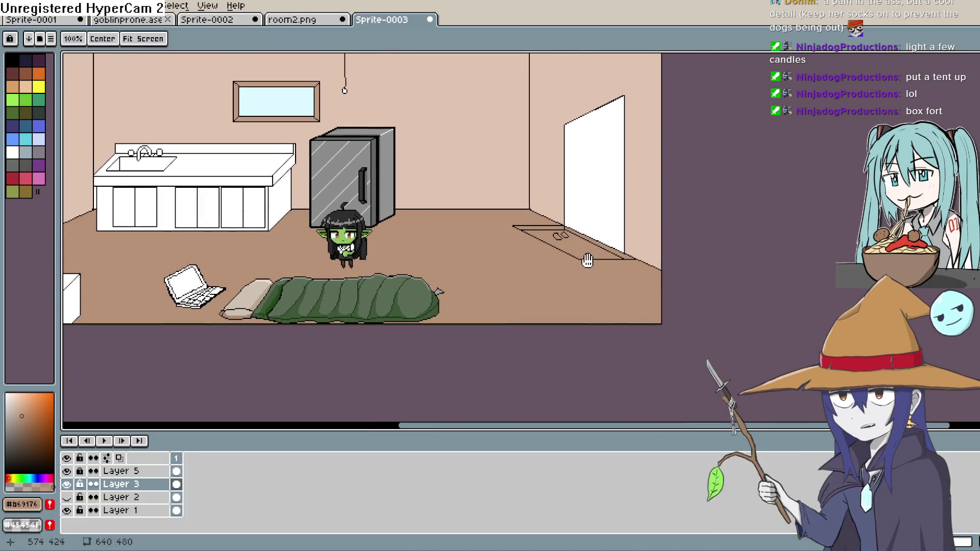
scroll(628, 220, down, 1)
scroll(621, 217, up, 3)
mouse_move(621, 217)
mouse_down()
mouse_move(608, 291)
mouse_move(623, 266)
mouse_up()
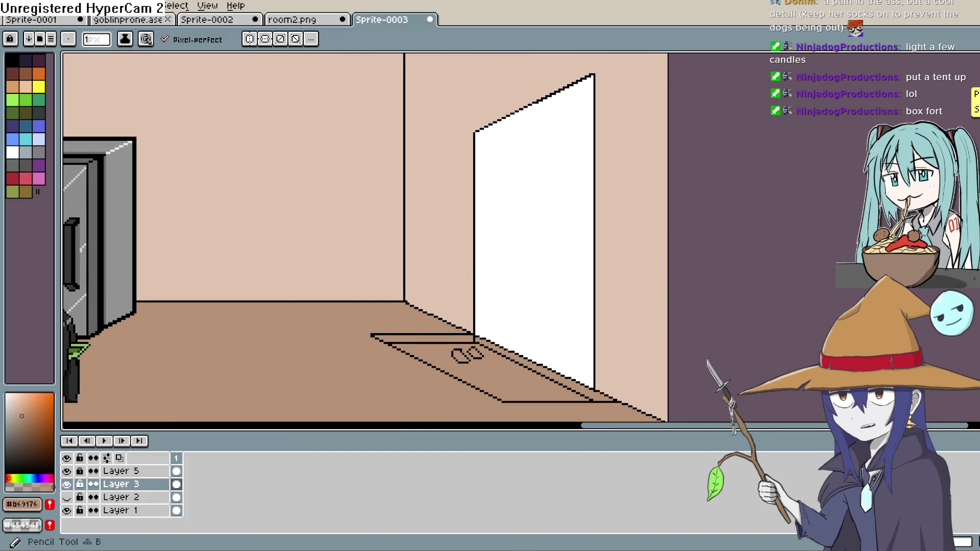
scroll(483, 174, up, 1)
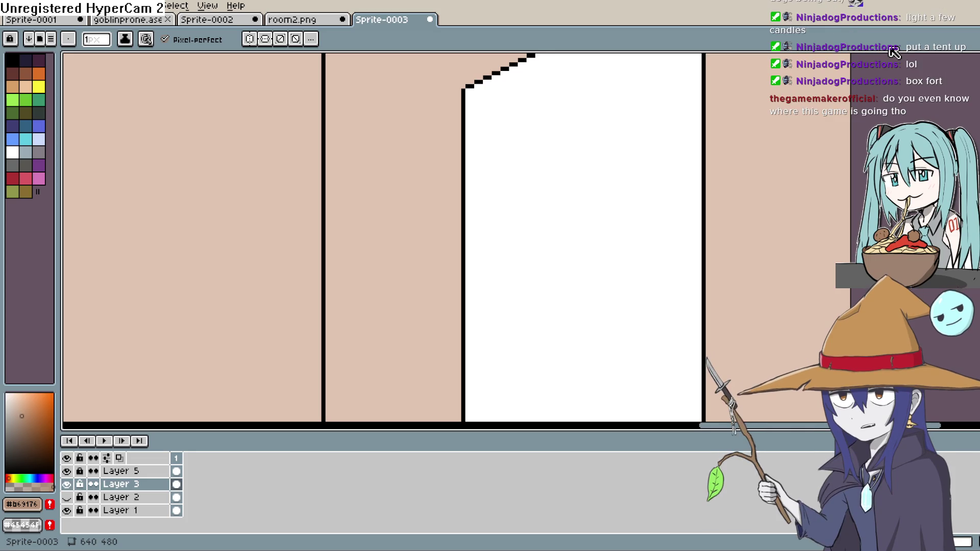
scroll(663, 183, down, 3)
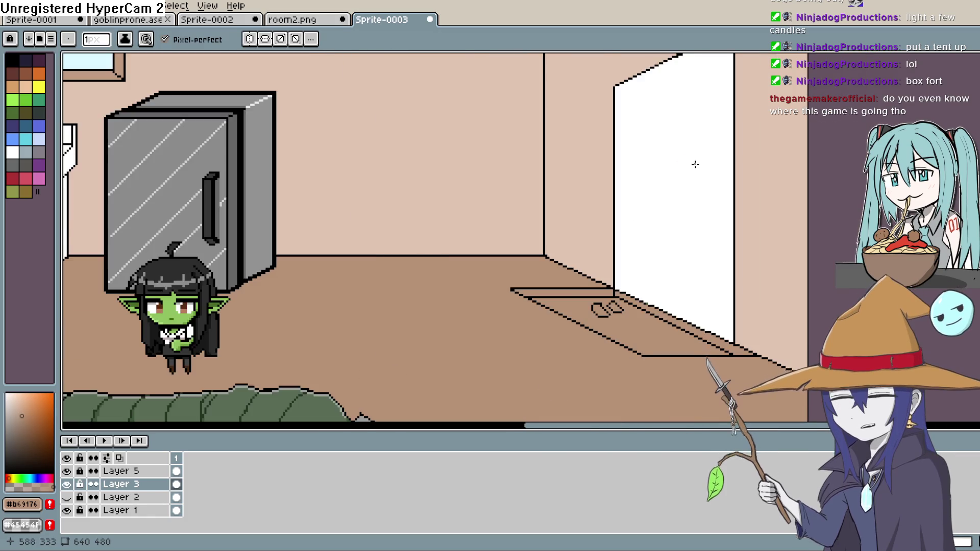
scroll(627, 218, down, 2)
mouse_move(627, 218)
mouse_down()
mouse_move(646, 182)
mouse_move(664, 215)
mouse_move(712, 236)
mouse_up()
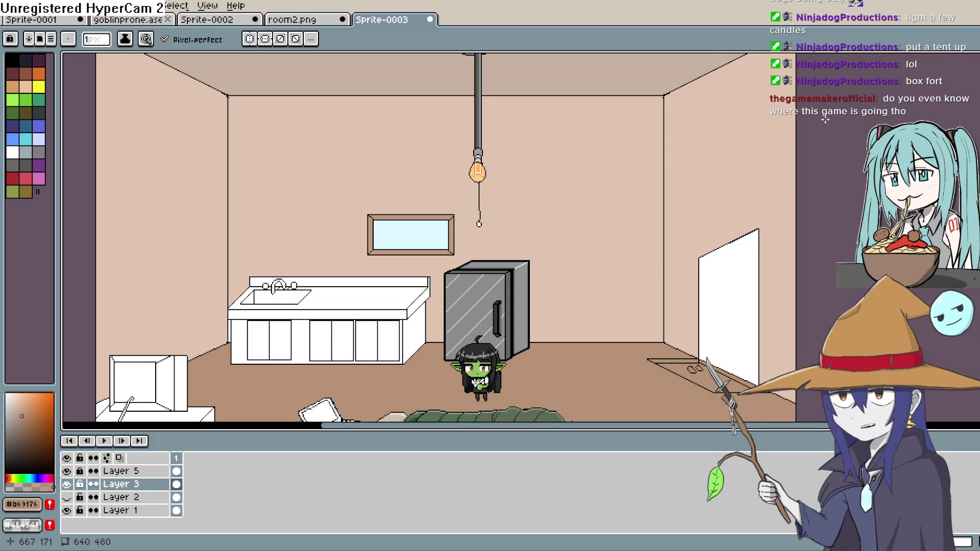
mouse_move(706, 195)
mouse_down()
mouse_move(740, 155)
mouse_move(722, 218)
mouse_up()
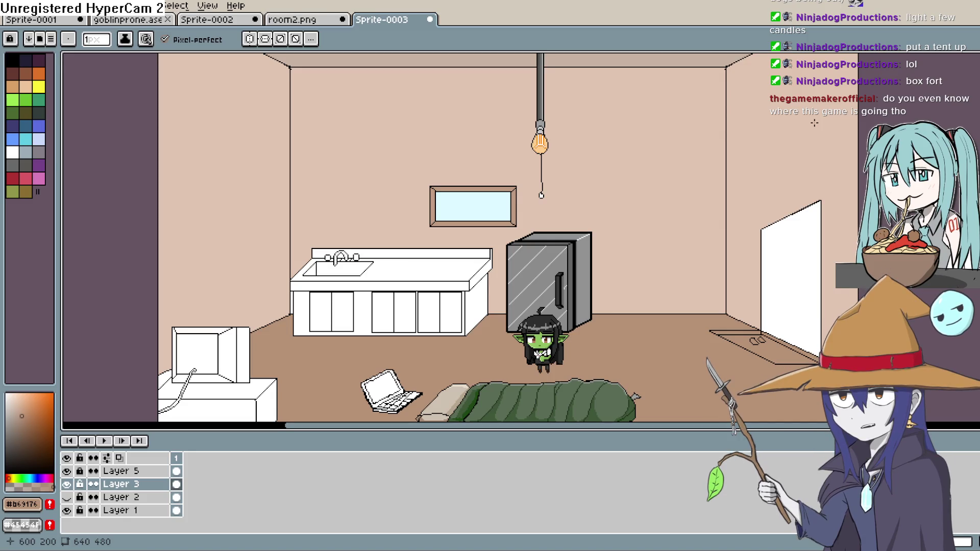
key(space)
mouse_move(660, 304)
mouse_down()
mouse_move(614, 242)
mouse_move(619, 264)
mouse_move(650, 258)
mouse_move(624, 198)
mouse_up()
Choose a mid brown drawing colour, switch to the Line tool and zoom on the floor.
click(15, 413)
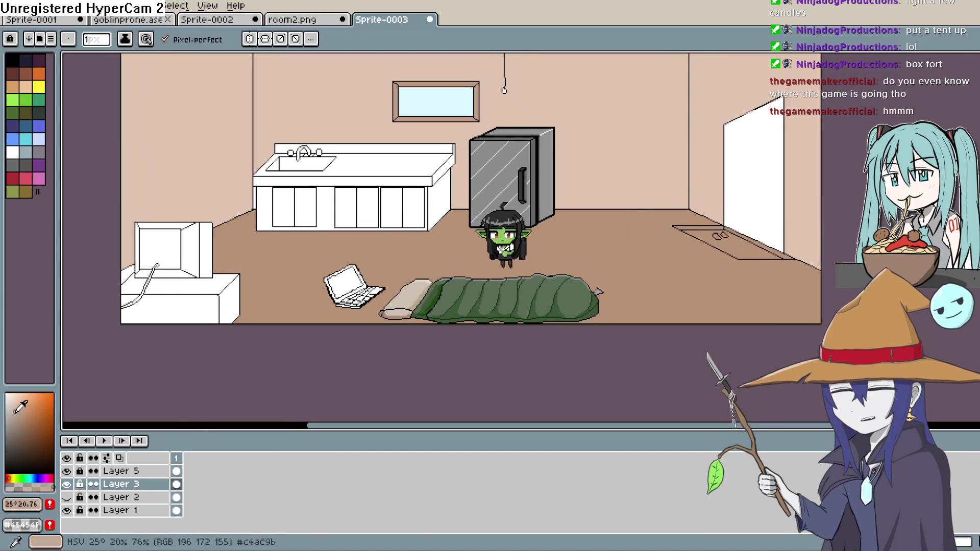
click(25, 437)
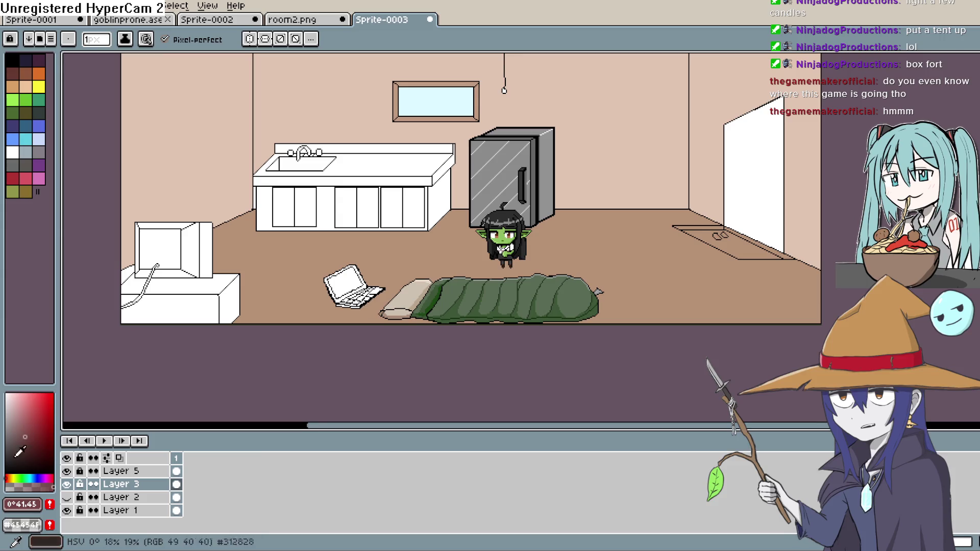
click(9, 477)
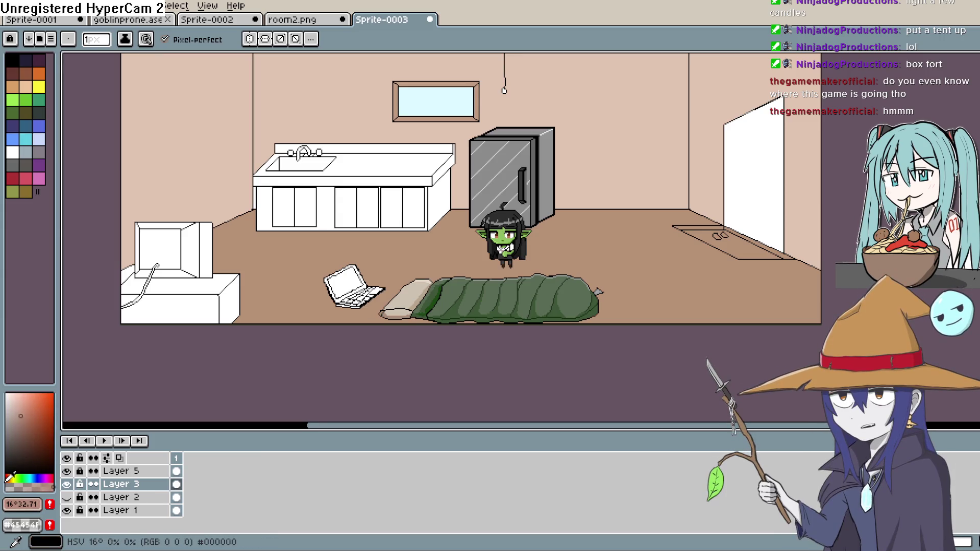
click(22, 430)
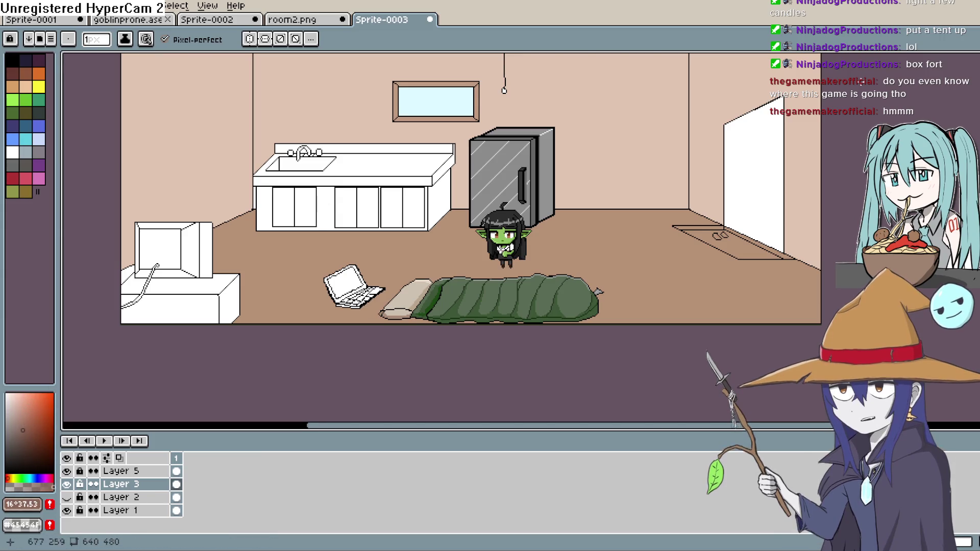
key(l)
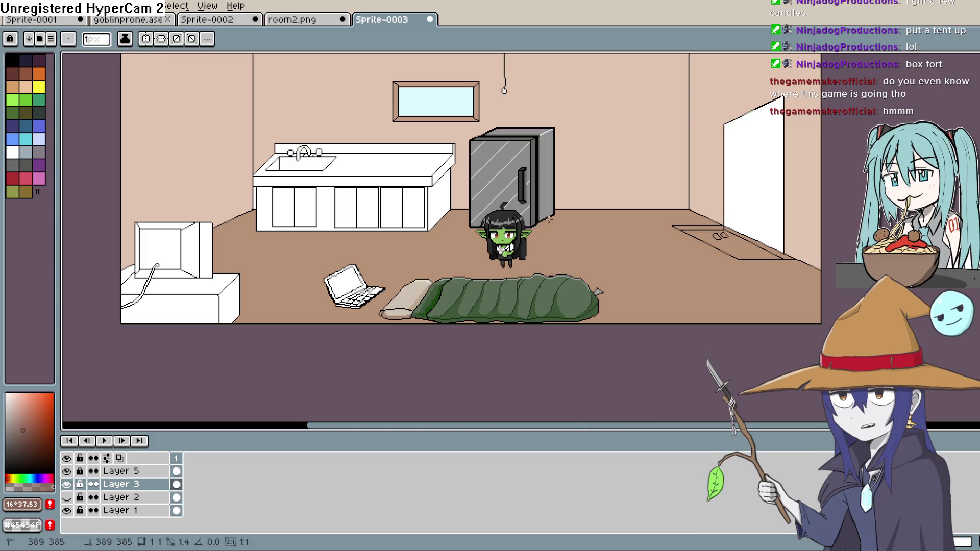
drag(547, 220, 548, 221)
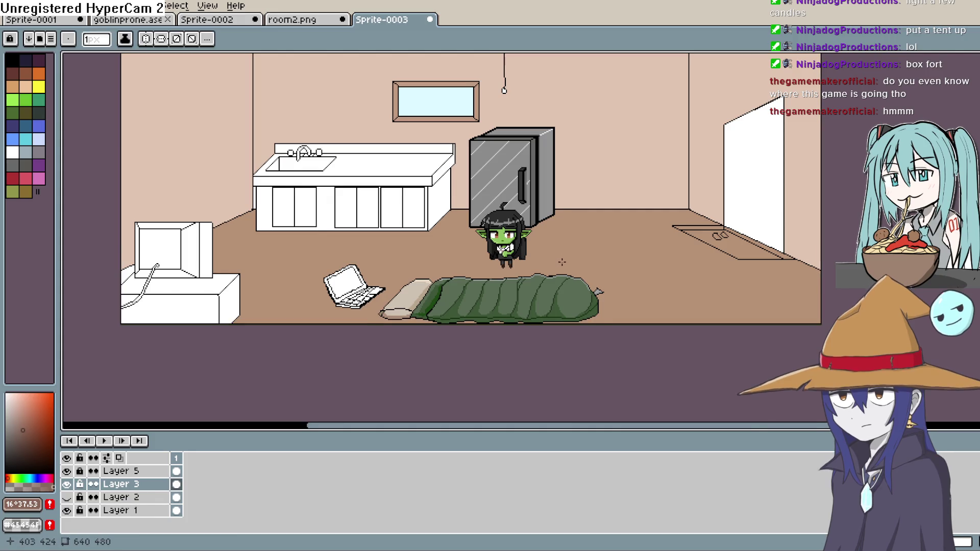
scroll(341, 321, up, 1)
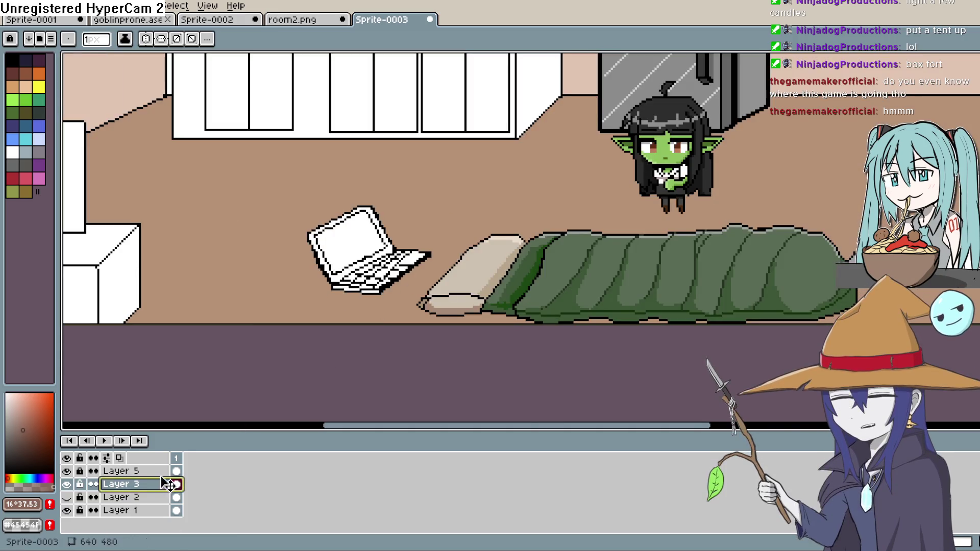
Add a new layer and draw a long horizontal floorboard line across the floor.
key(shift+n)
scroll(444, 280, up, 2)
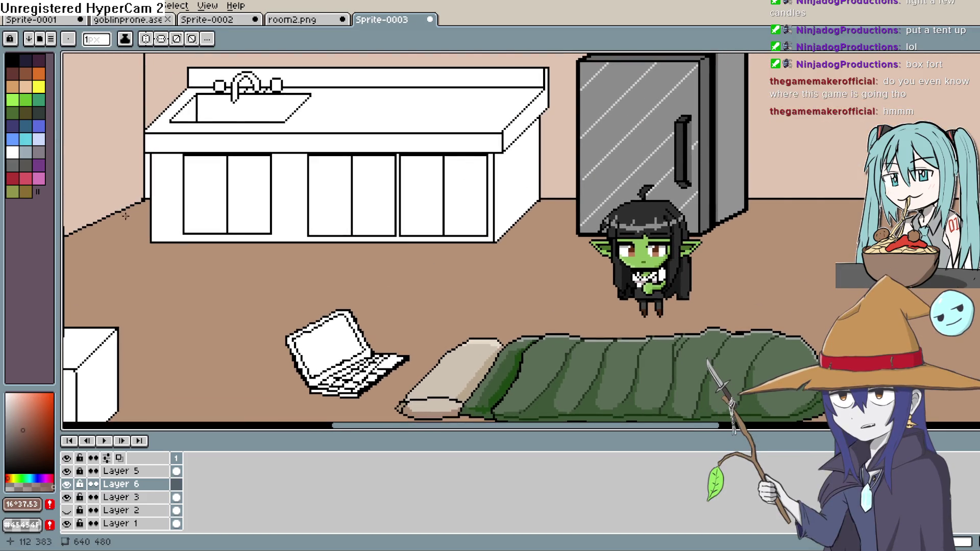
drag(117, 214, 857, 214)
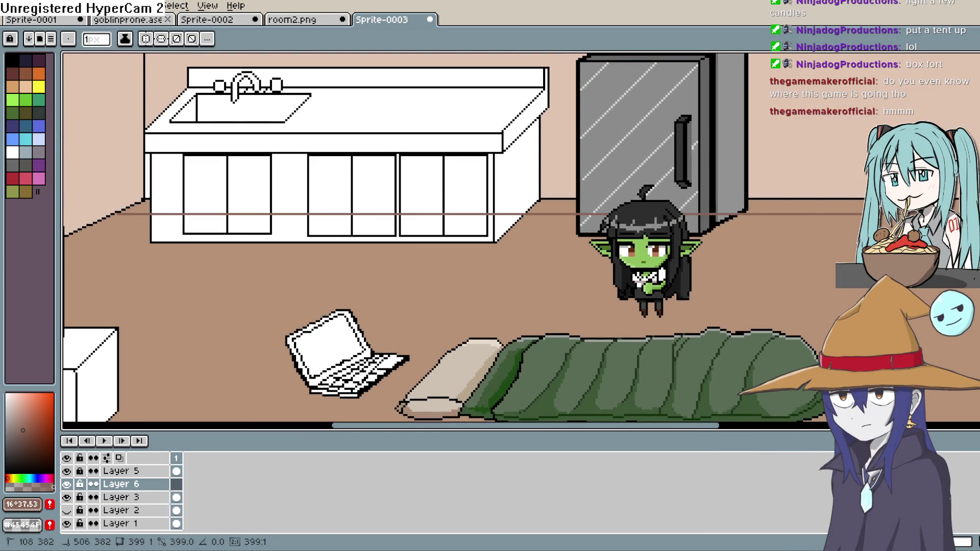
drag(841, 281, 651, 296)
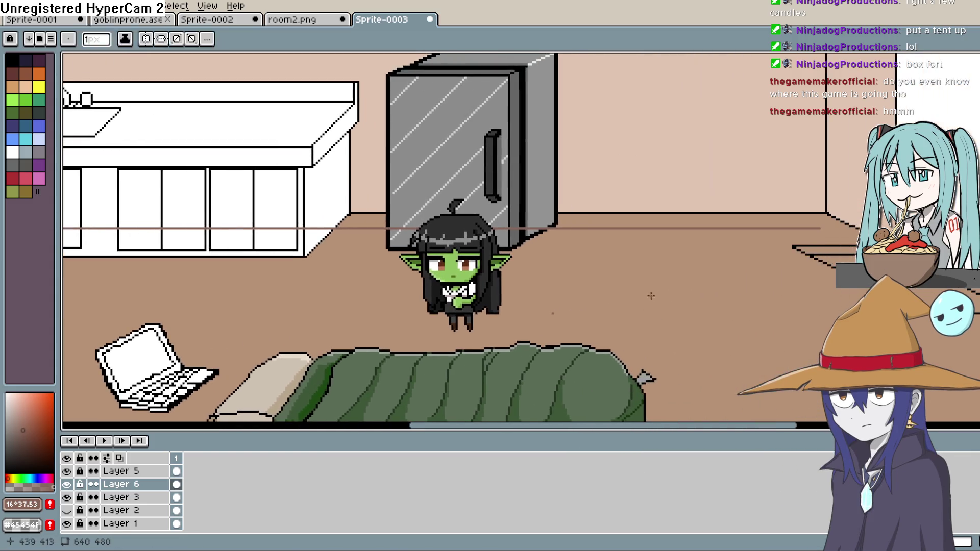
drag(821, 227, 822, 226)
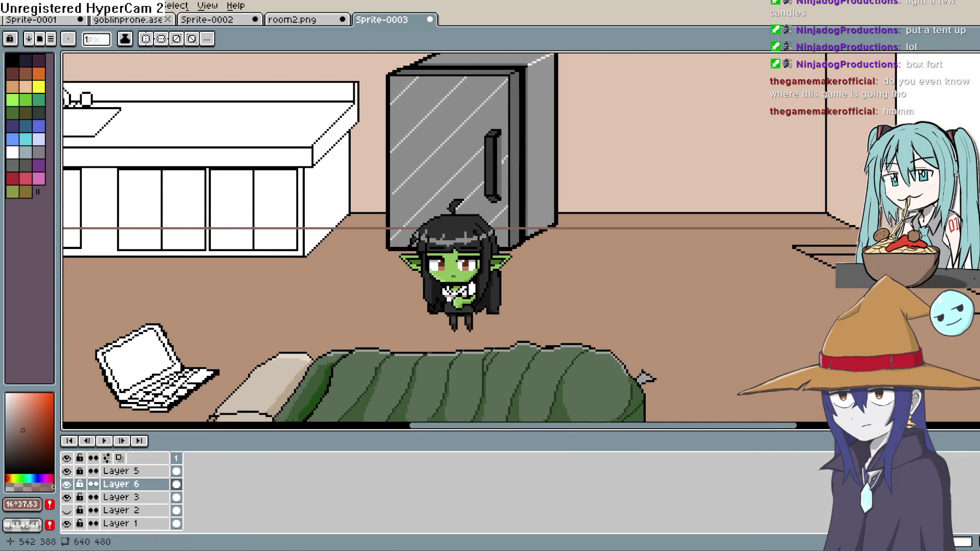
scroll(839, 259, down, 2)
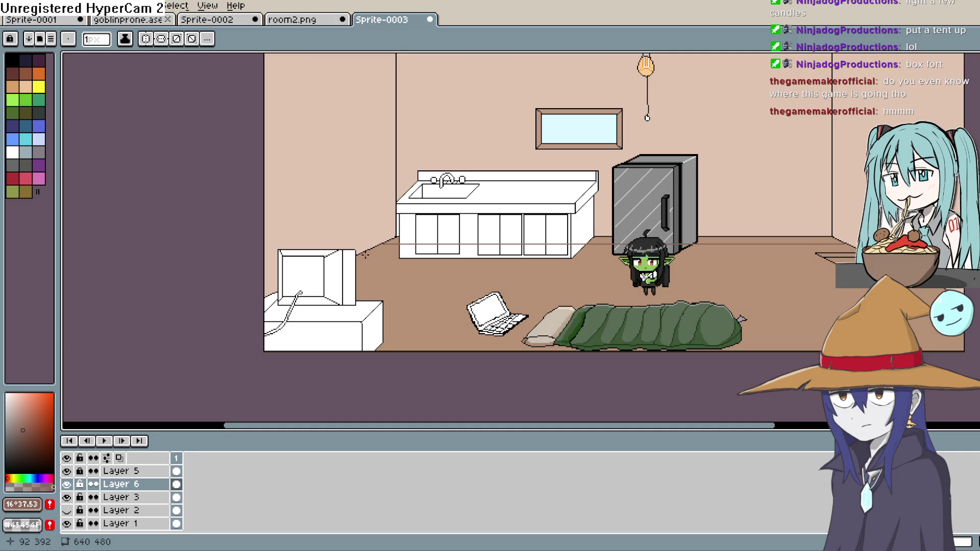
drag(677, 271, 775, 265)
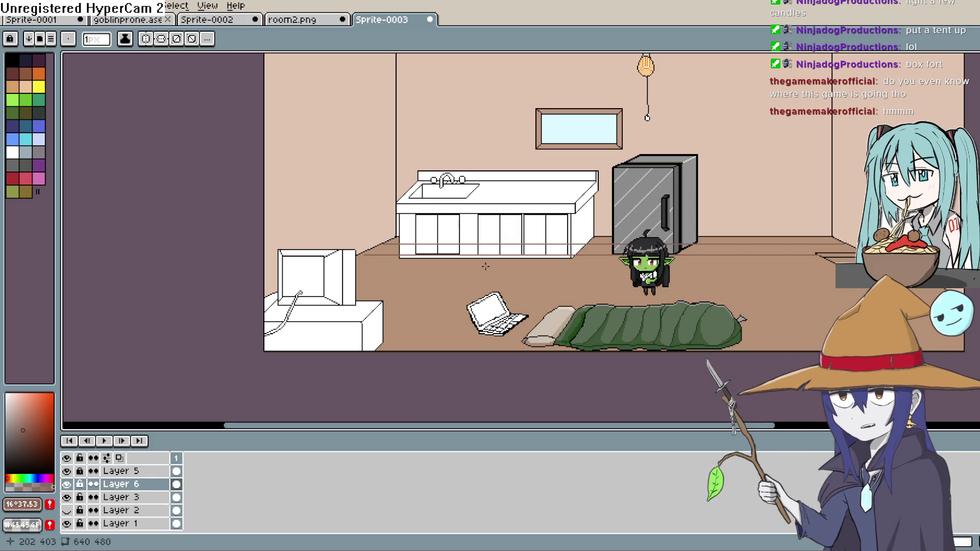
Draw another horizontal floorboard line across the floor.
scroll(480, 268, down, 1)
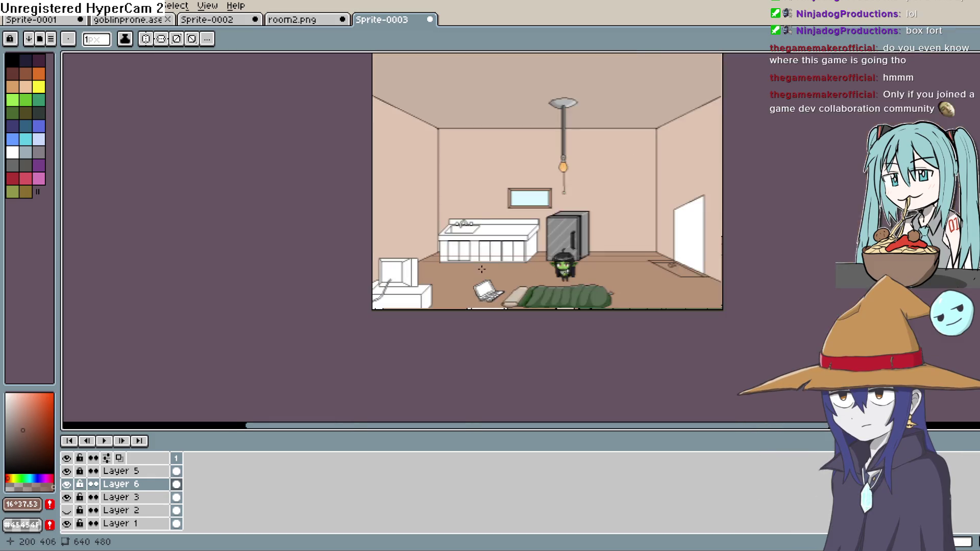
scroll(480, 268, up, 2)
scroll(273, 243, up, 2)
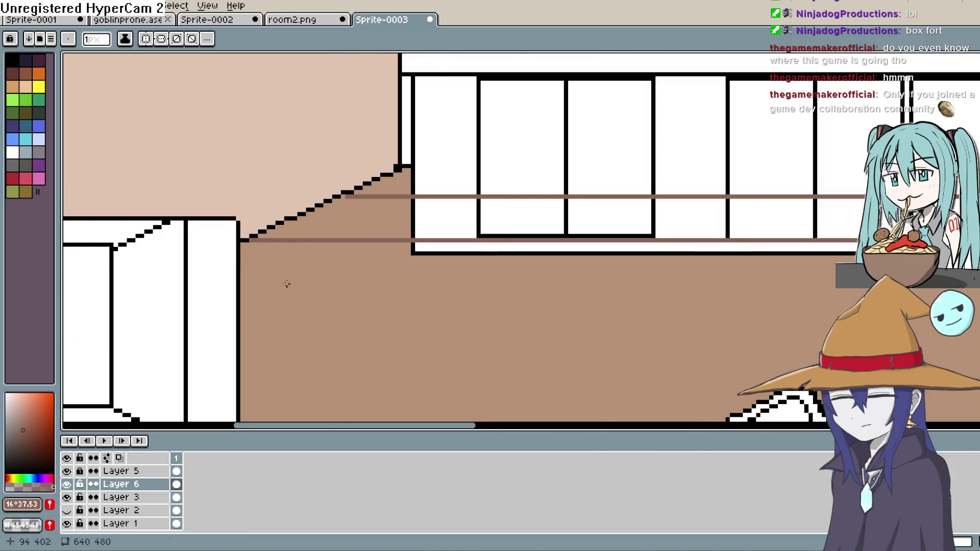
scroll(366, 302, down, 1)
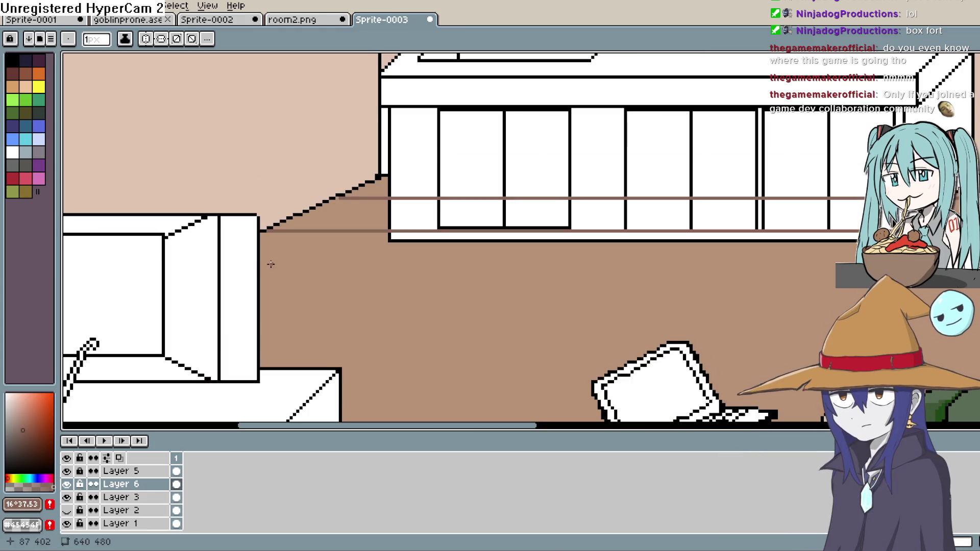
mouse_move(325, 261)
mouse_down()
mouse_move(970, 261)
mouse_move(570, 281)
mouse_up()
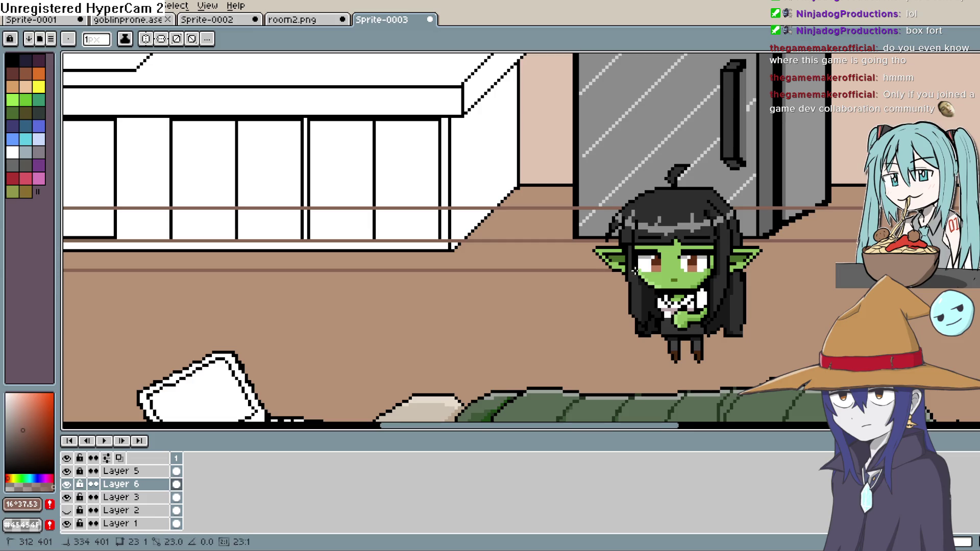
drag(978, 276, 584, 261)
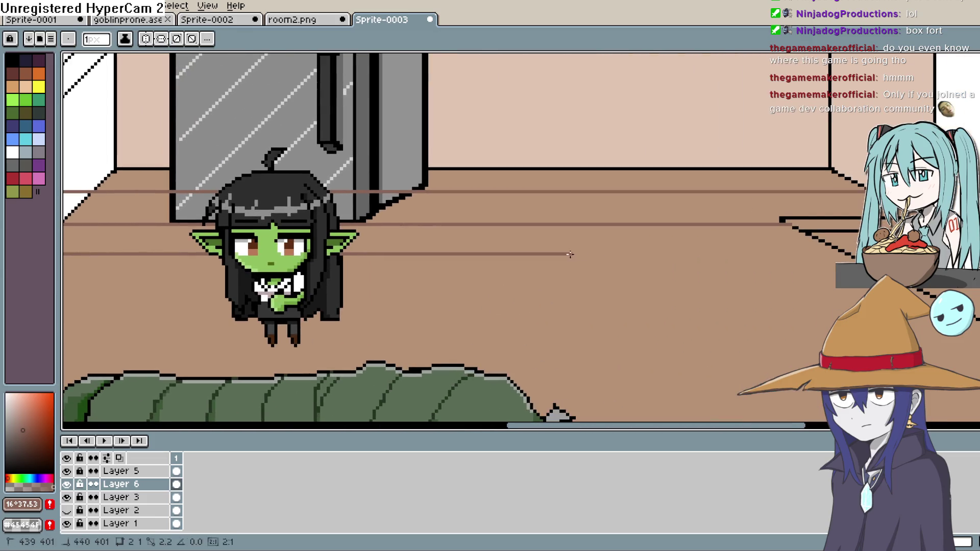
Finish the last horizontal floor line and zoom in to inspect it.
drag(838, 254, 840, 256)
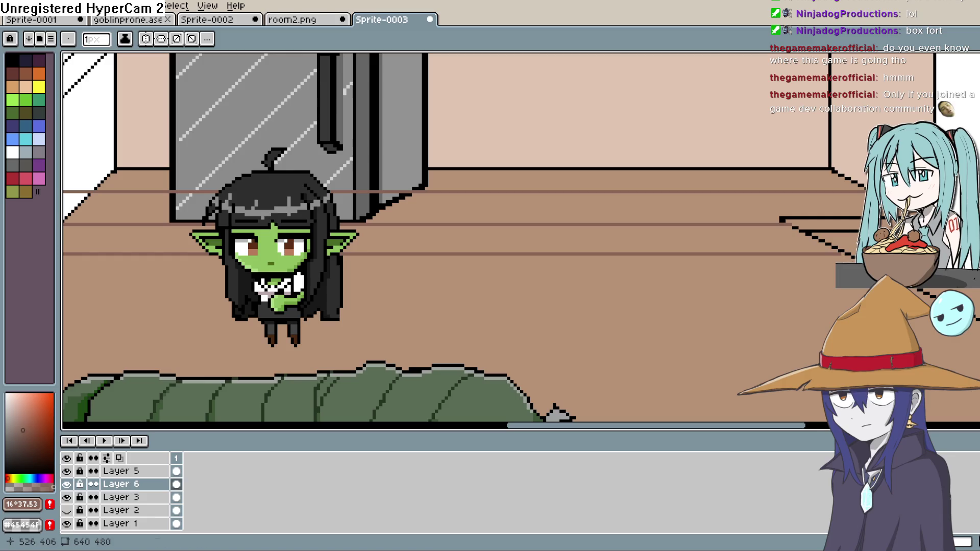
scroll(747, 279, down, 4)
scroll(339, 256, up, 2)
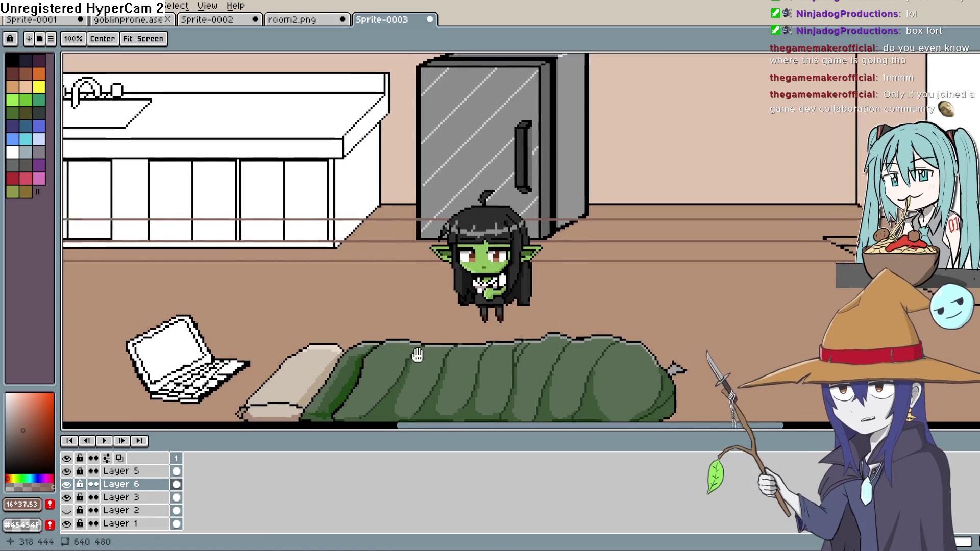
scroll(230, 230, up, 4)
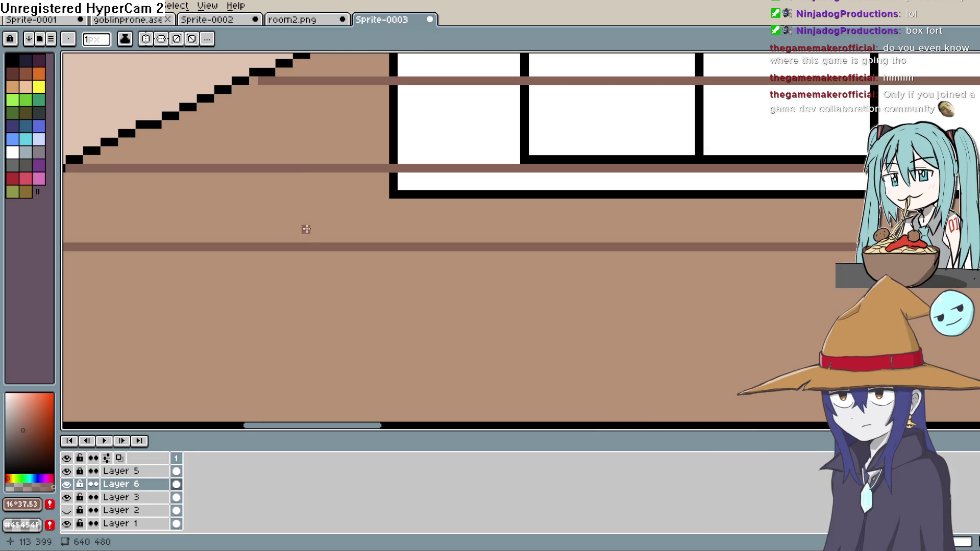
scroll(306, 247, up, 2)
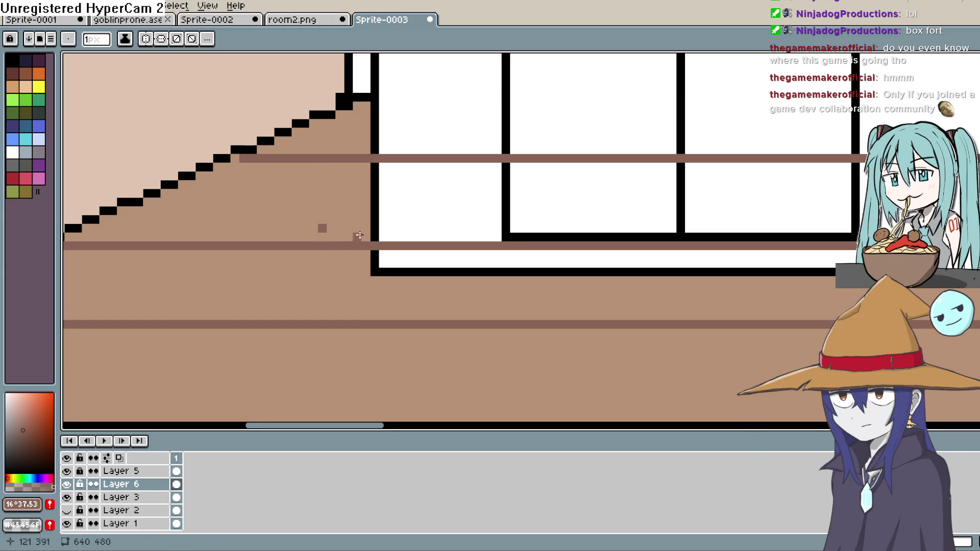
scroll(360, 235, right, 3)
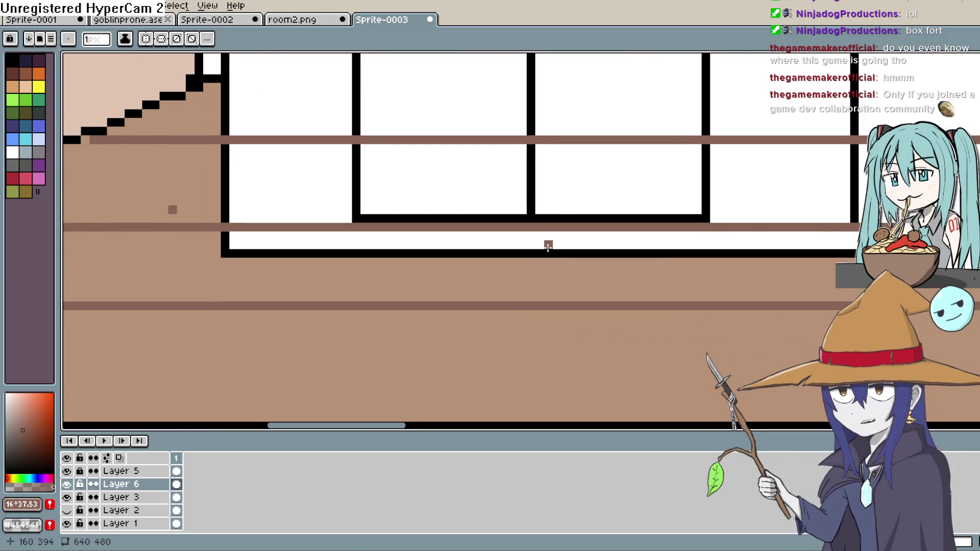
Undo the two brown floor lines so the floor is plain again.
key(v)
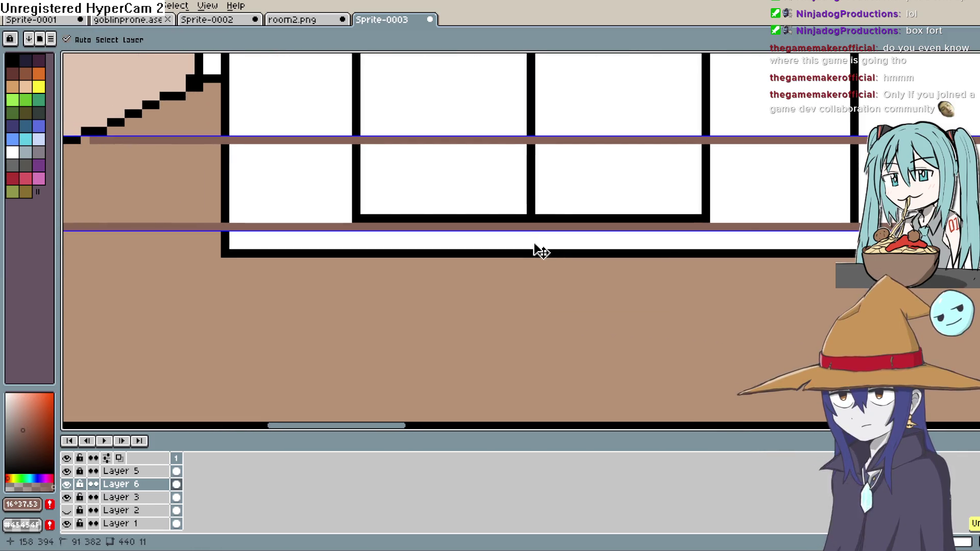
key(ctrl+z)
key(ctrl+z)
key(b)
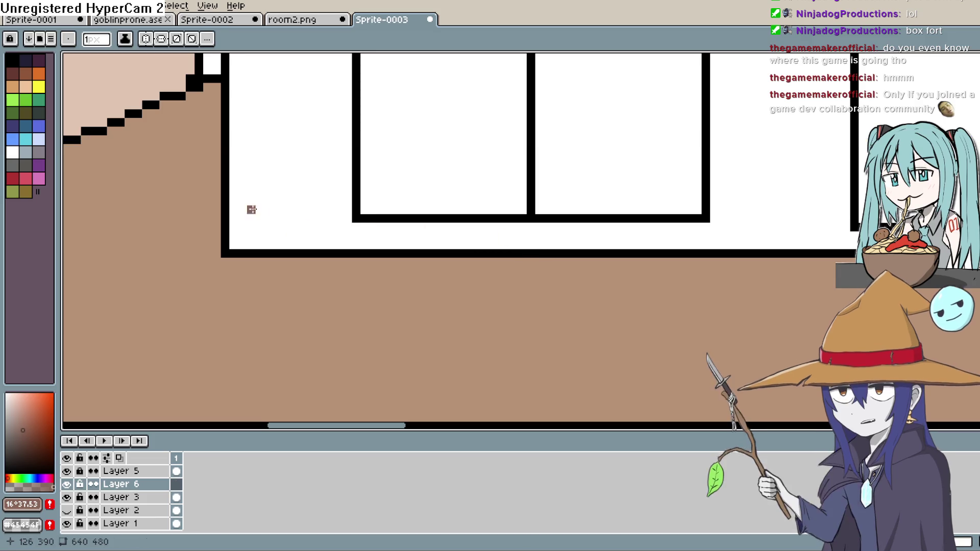
scroll(251, 209, left, 4)
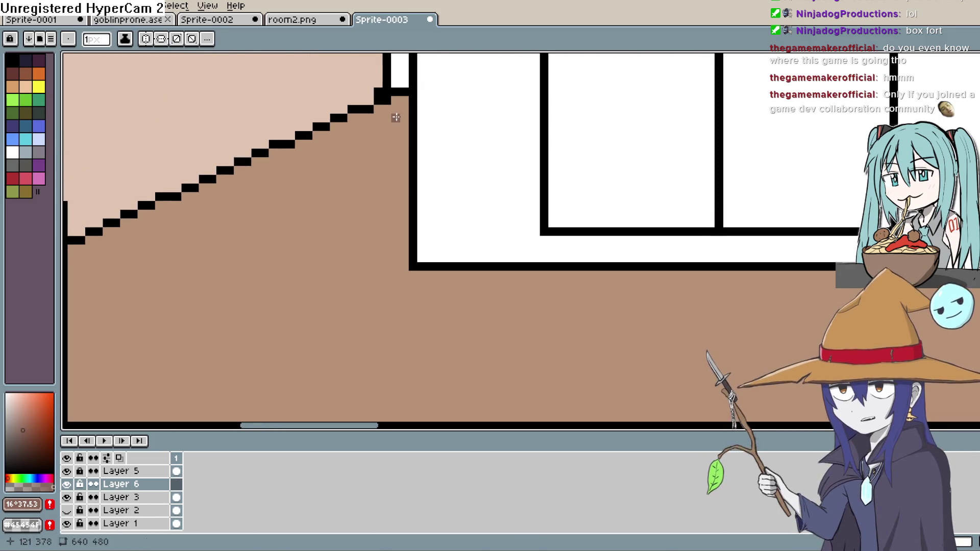
Place a dark brown dot on the floor and marquee-select the area around the floor dots.
click(395, 162)
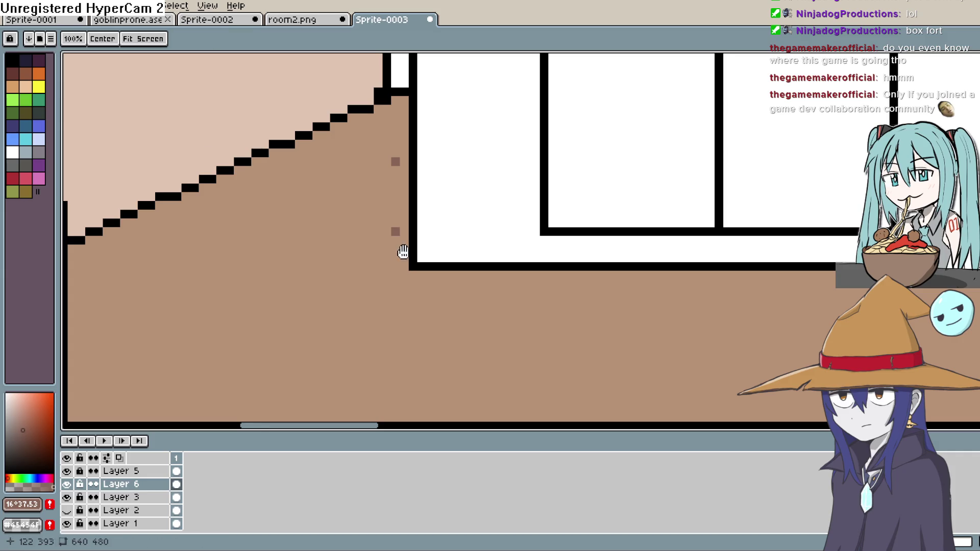
scroll(400, 250, down, 1)
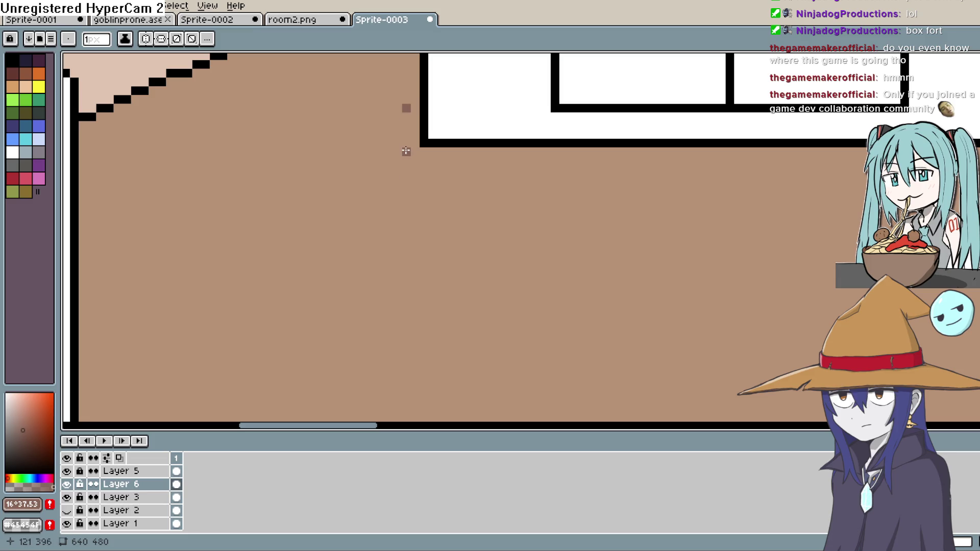
key(m)
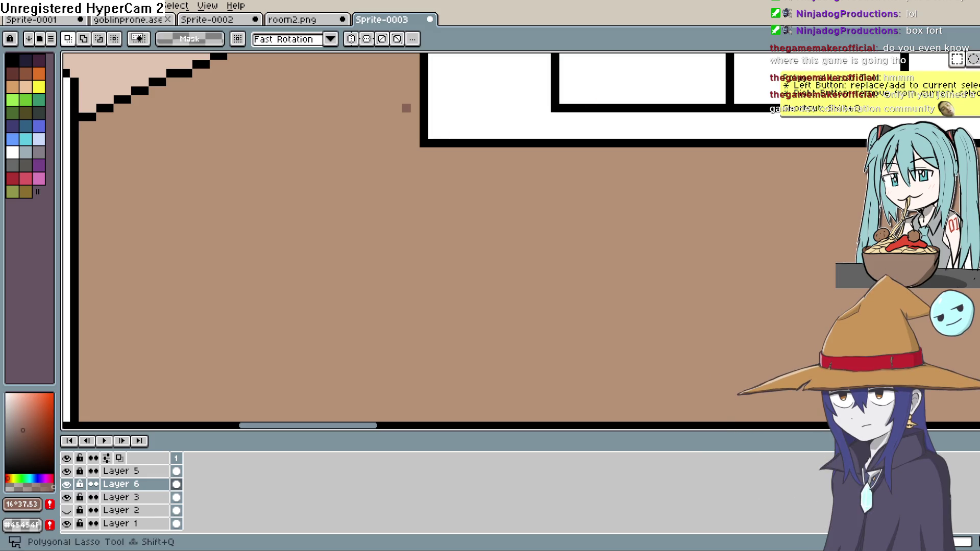
drag(406, 140, 407, 173)
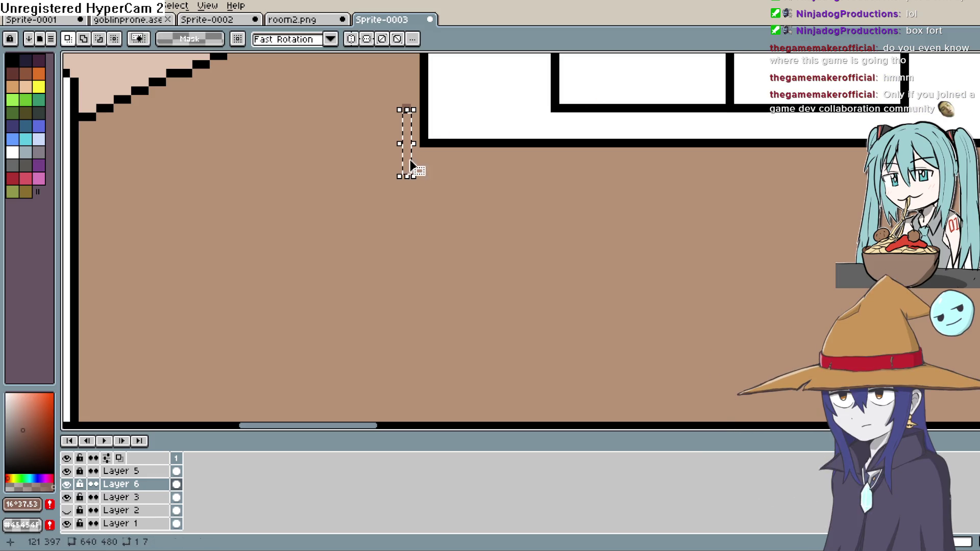
Pan across the room to bring the sleeping bag and goblin into view.
scroll(467, 205, down, 3)
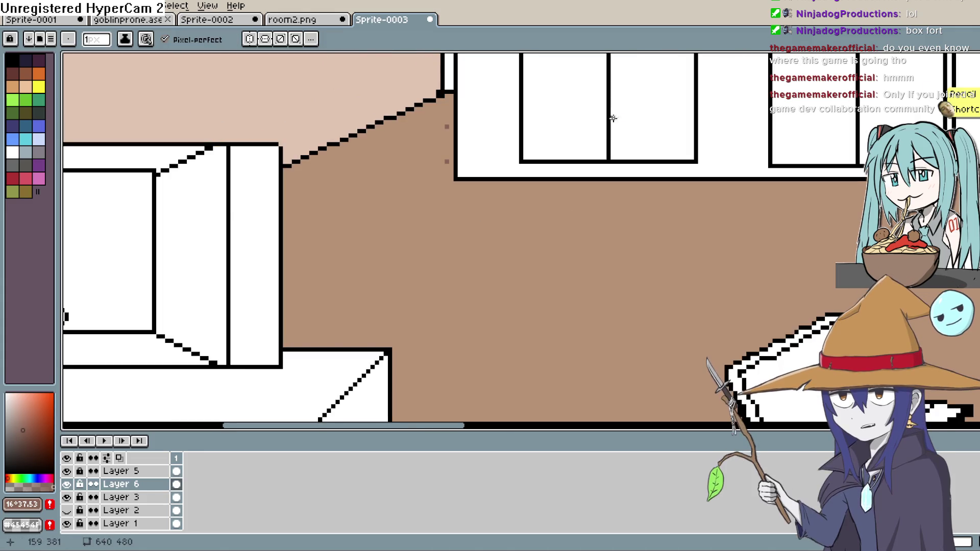
drag(548, 173, 525, 203)
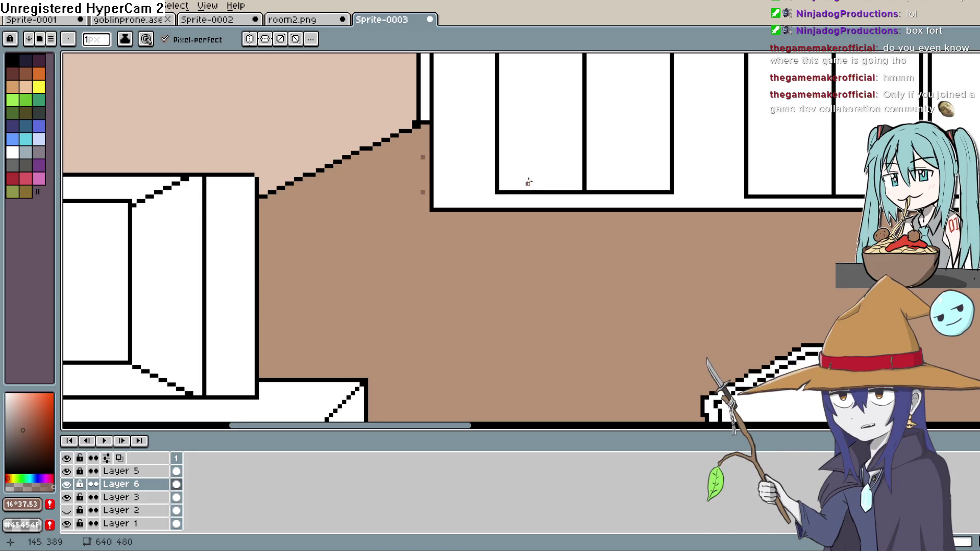
mouse_move(526, 180)
mouse_down()
mouse_move(343, 109)
mouse_move(540, 197)
mouse_move(584, 187)
mouse_move(477, 176)
mouse_up()
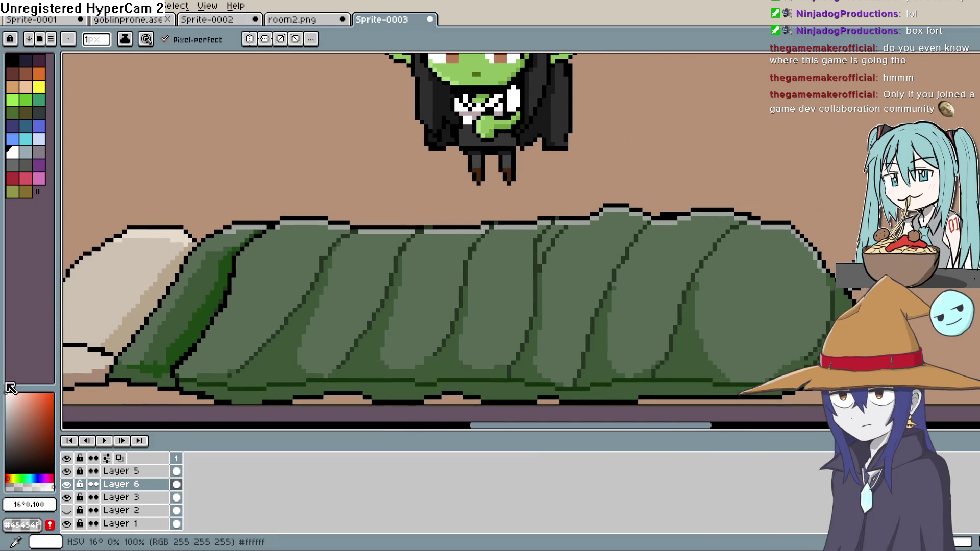
Pick dark grey #454545 from the canvas with the Pencil active on Layer 5.
scroll(526, 161, down, 1)
scroll(526, 161, up, 4)
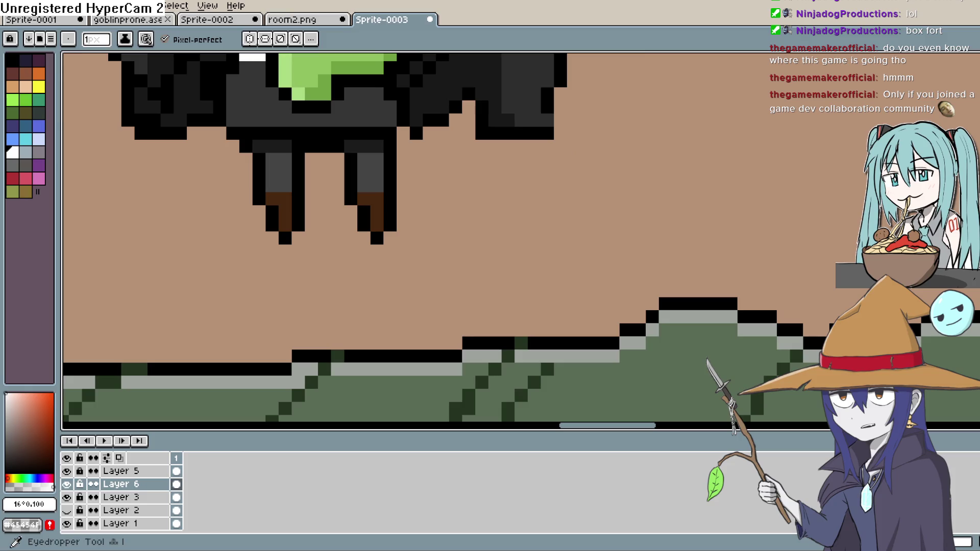
alt+click(448, 166)
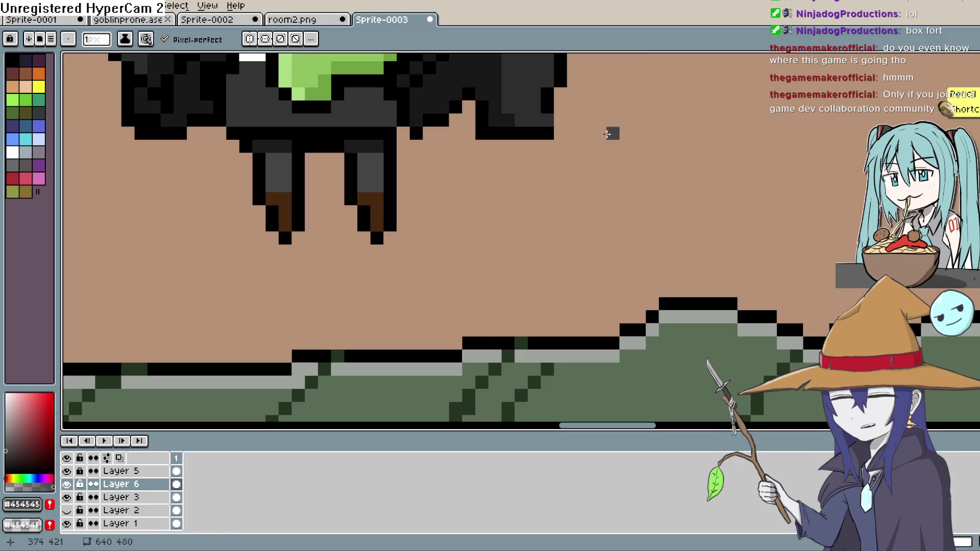
key(b)
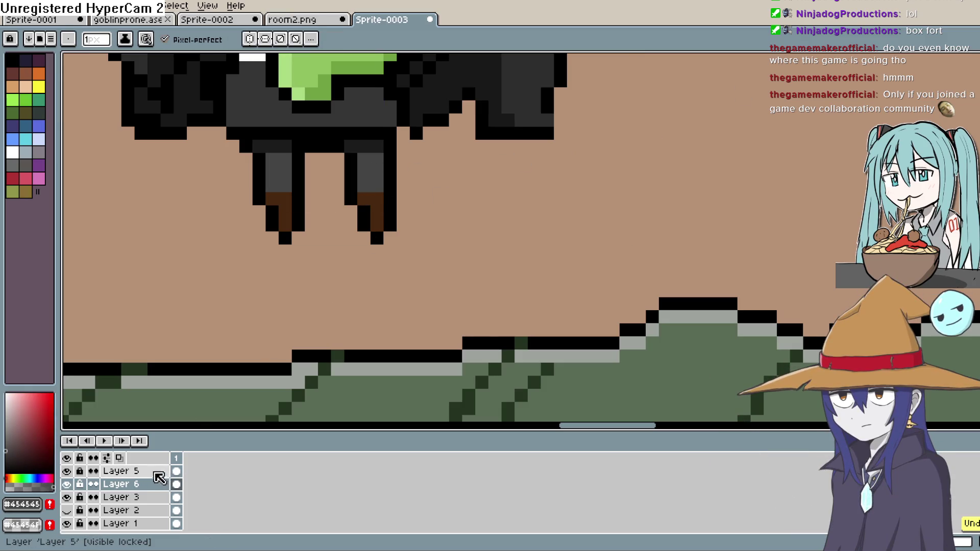
click(150, 472)
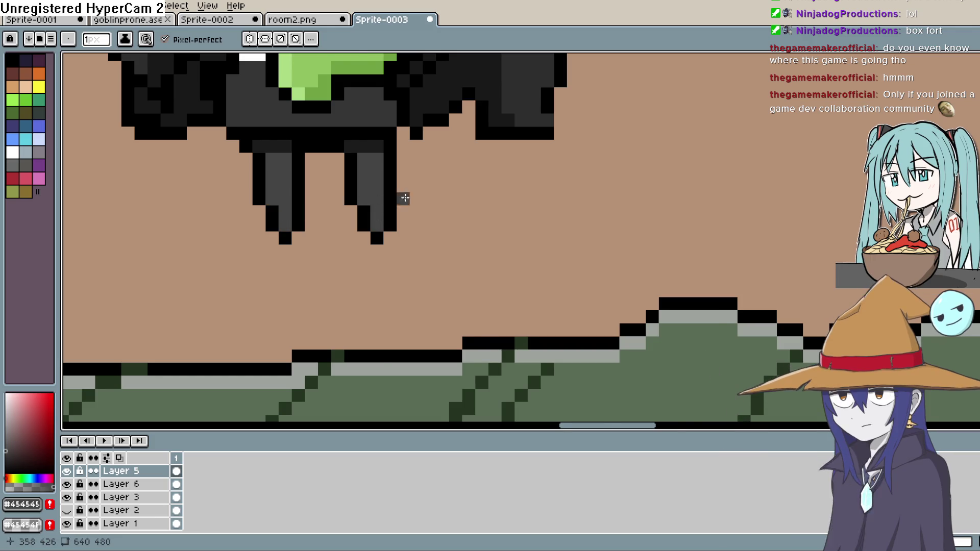
Move the view to the goblin's feet and the ground below her.
scroll(490, 188, down, 3)
scroll(498, 166, down, 2)
scroll(536, 241, up, 2)
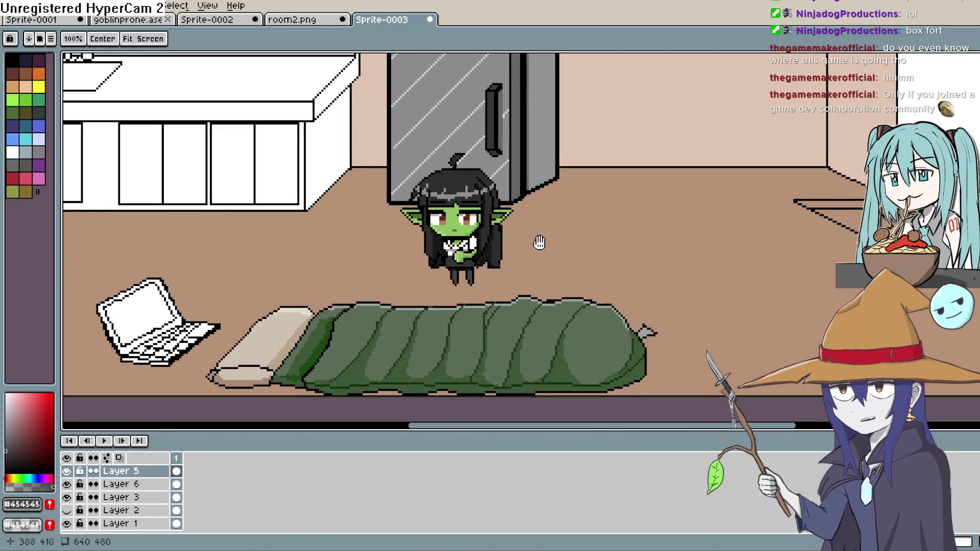
drag(558, 245, 624, 242)
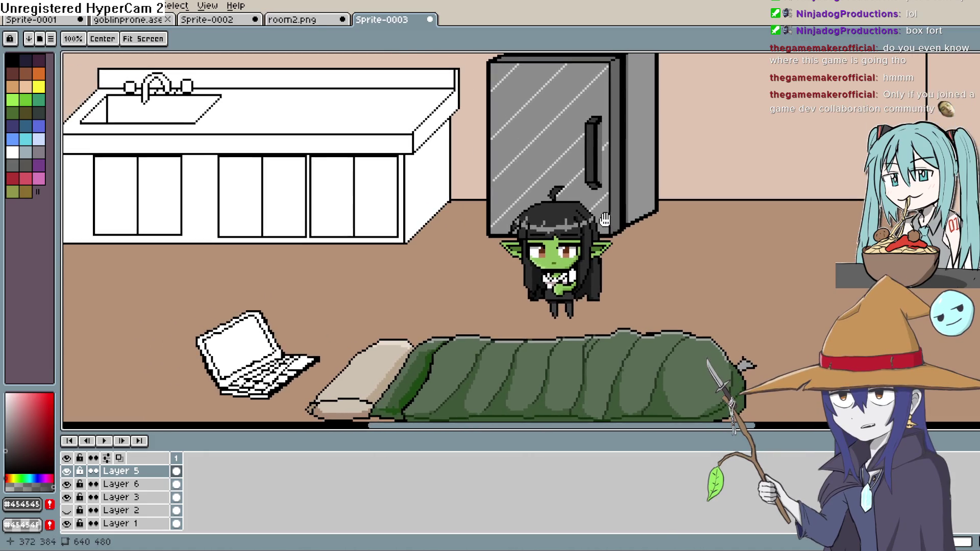
scroll(538, 282, up, 2)
drag(538, 281, 466, 148)
scroll(466, 145, up, 1)
scroll(465, 145, down, 1)
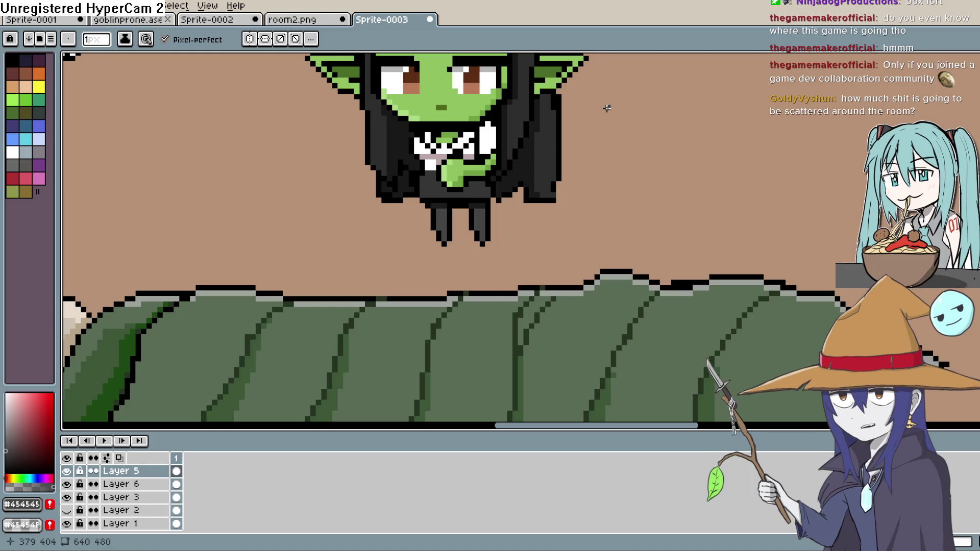
drag(518, 215, 568, 237)
scroll(522, 219, down, 5)
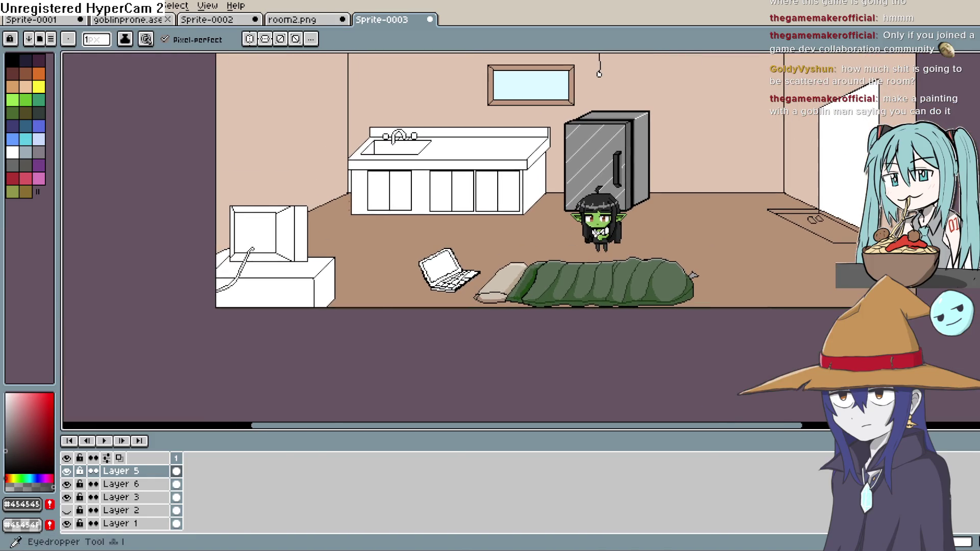
click(131, 483)
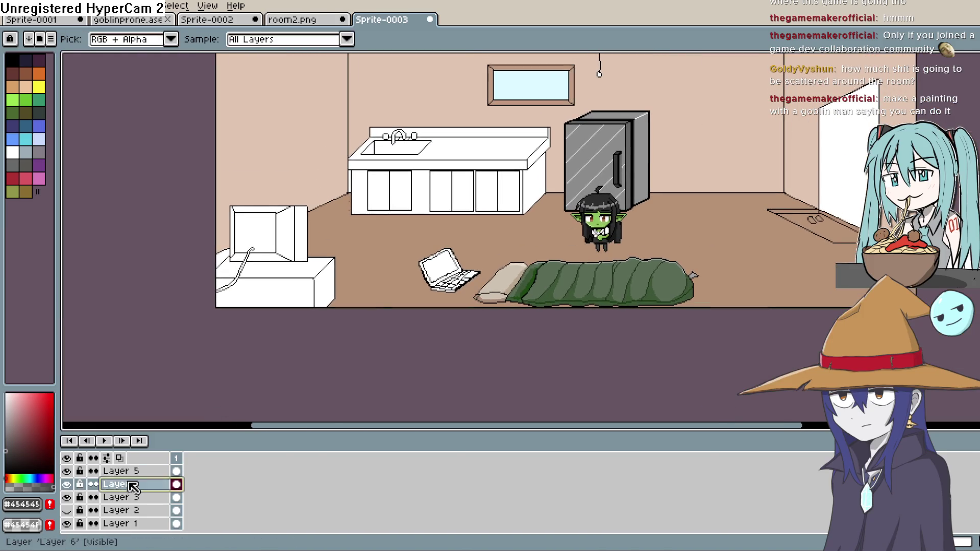
click(67, 498)
click(67, 498)
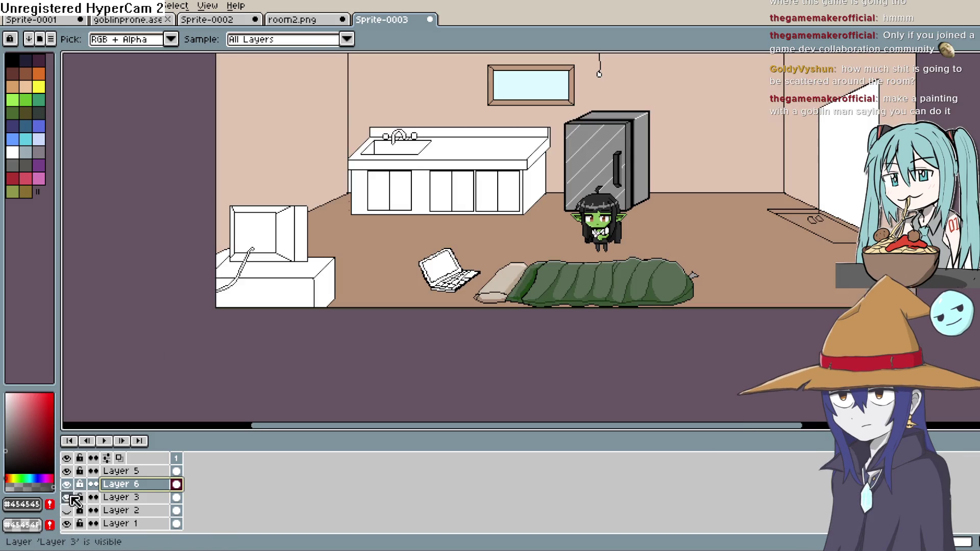
click(311, 173)
scroll(356, 177, up, 3)
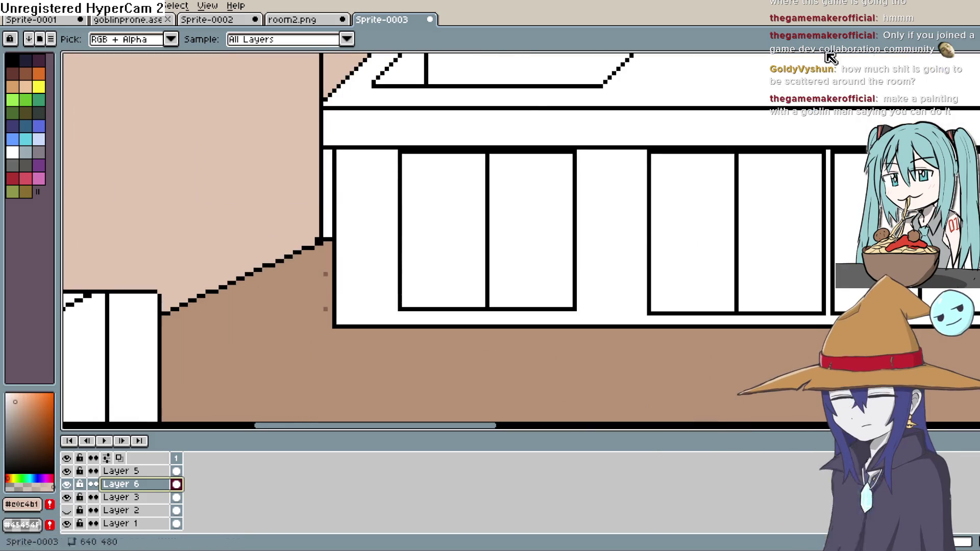
key(g)
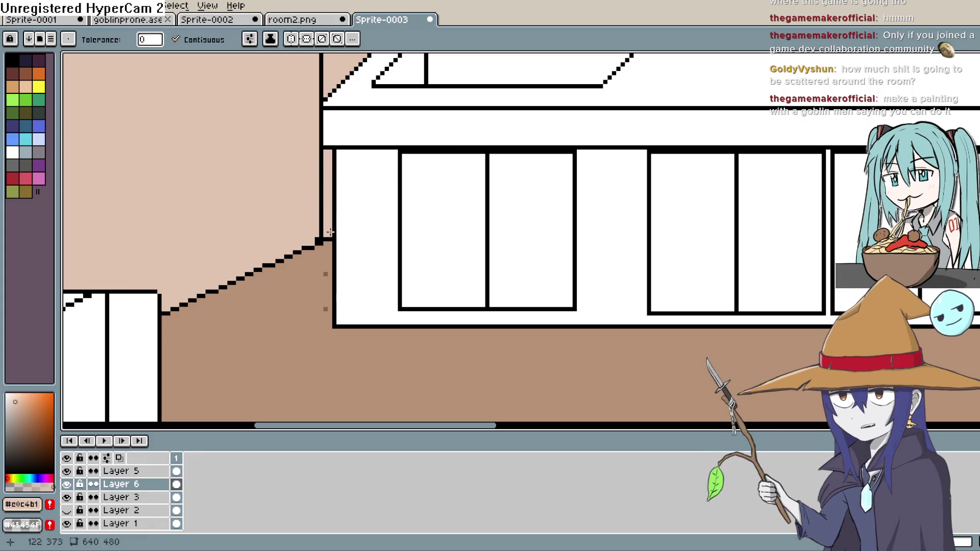
key(h)
drag(434, 302, 448, 248)
scroll(448, 247, down, 4)
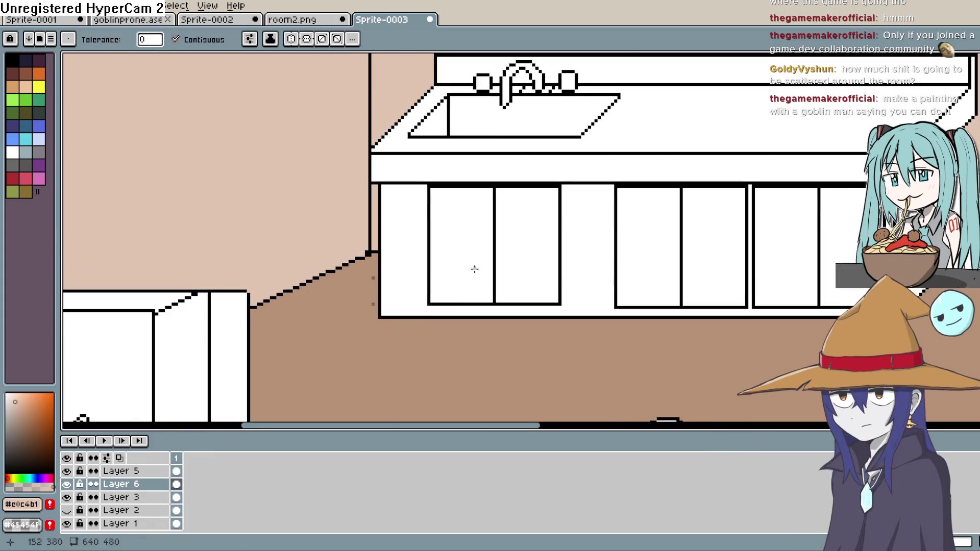
scroll(691, 202, up, 1)
scroll(691, 202, up, 1)
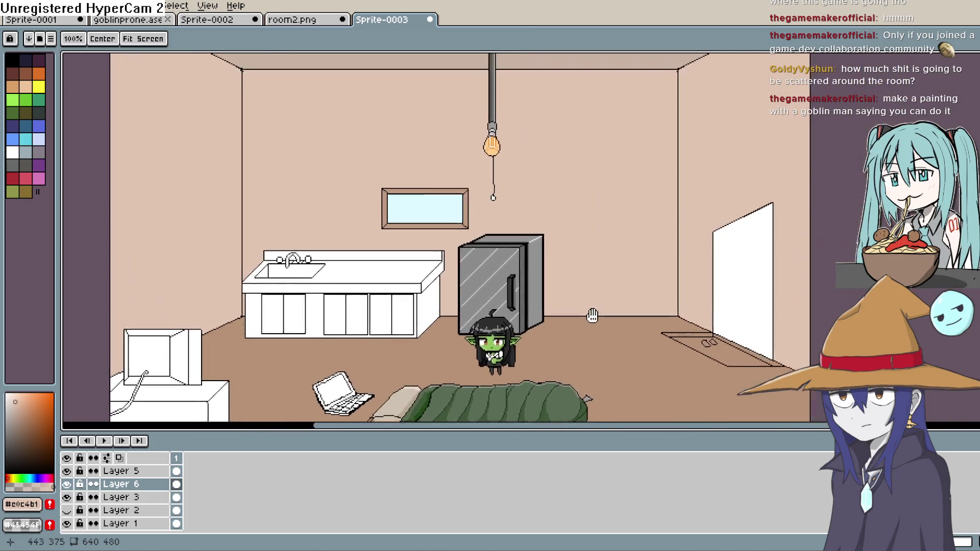
key(g)
scroll(572, 309, down, 3)
Bring the ceiling fixture into view and recentre on the room.
scroll(572, 308, up, 4)
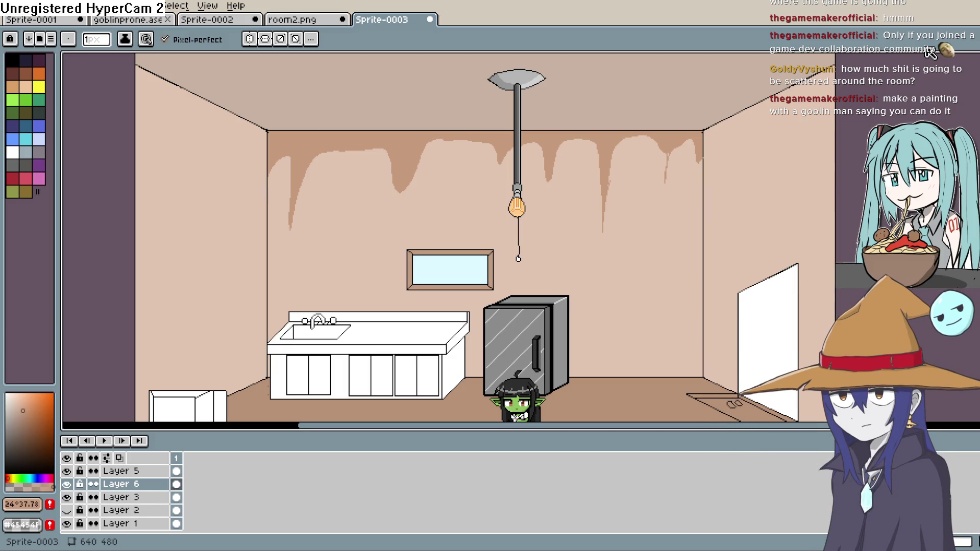
scroll(832, 54, down, 2)
scroll(749, 187, up, 1)
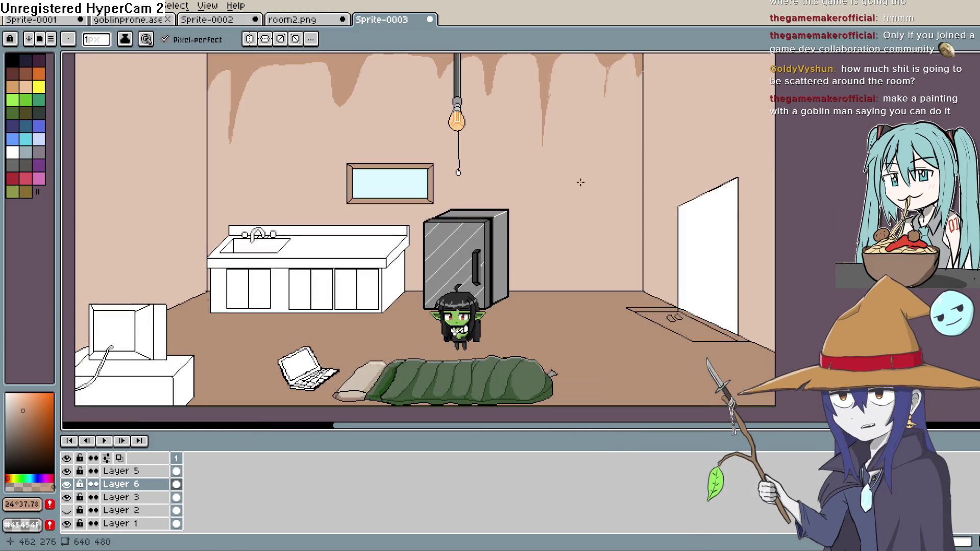
scroll(531, 208, down, 1)
scroll(535, 217, up, 1)
drag(535, 216, 527, 303)
drag(557, 231, 615, 170)
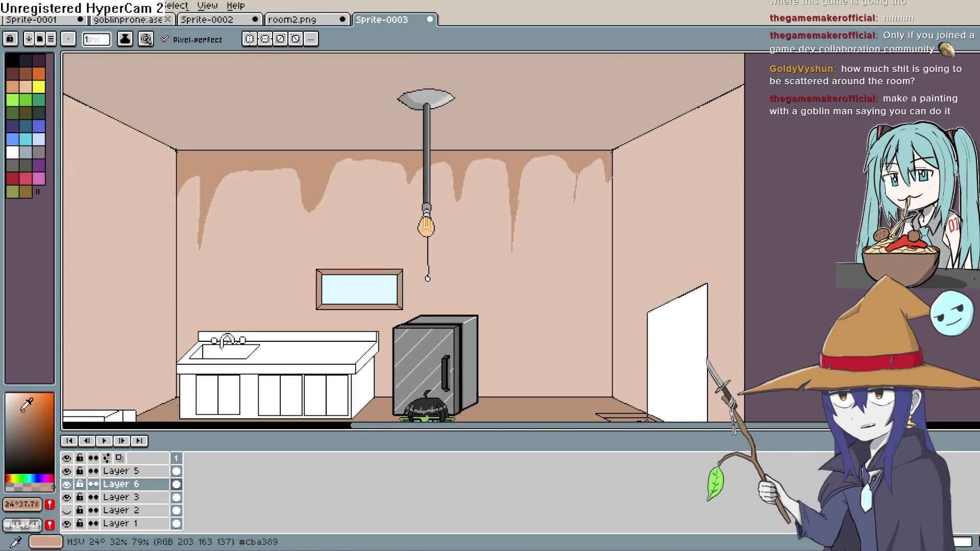
Fill the ceiling with a darker brown using the Paint Bucket.
key(g)
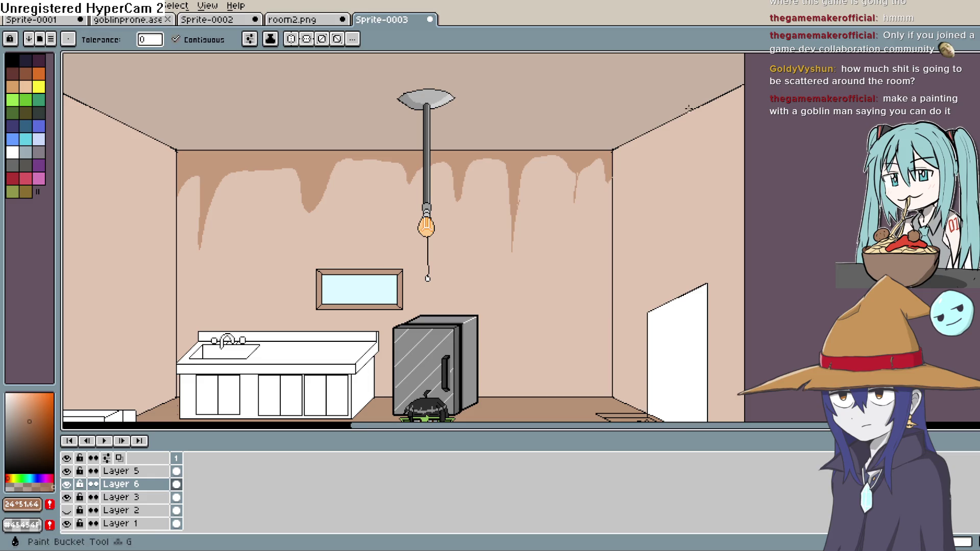
click(727, 111)
scroll(594, 173, down, 5)
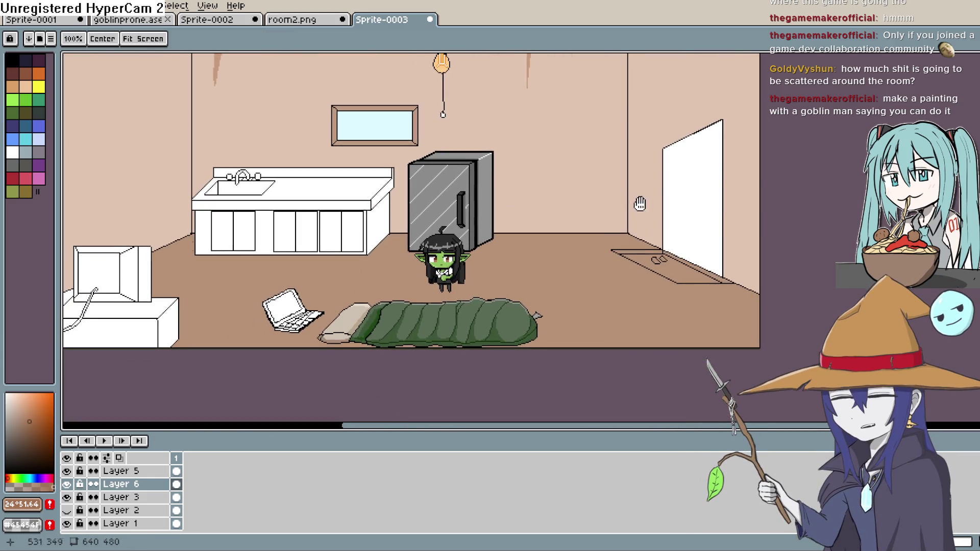
drag(640, 203, 742, 168)
key(i)
scroll(251, 216, up, 3)
scroll(560, 210, down, 1)
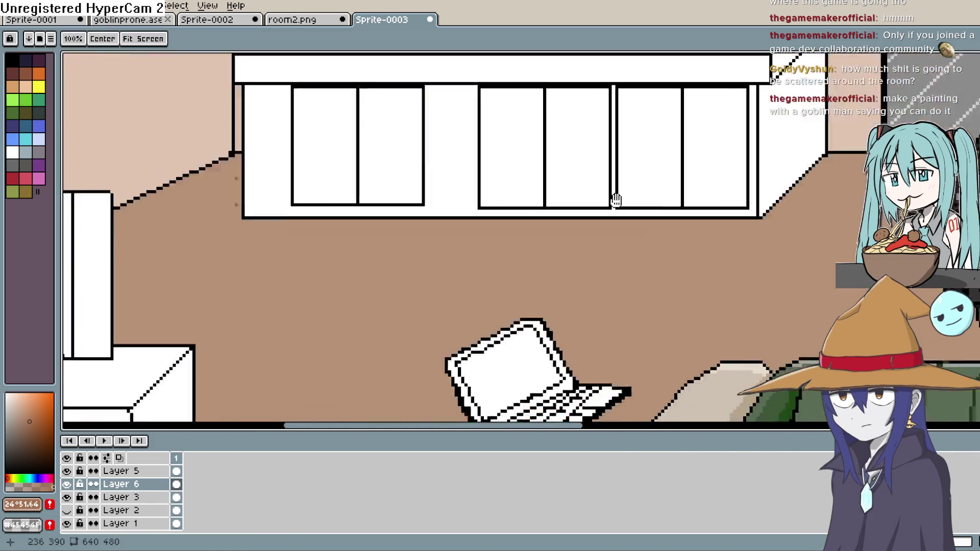
Sample #886456 and dot three floorboard pixels in a vertical row on the floor.
click(458, 166)
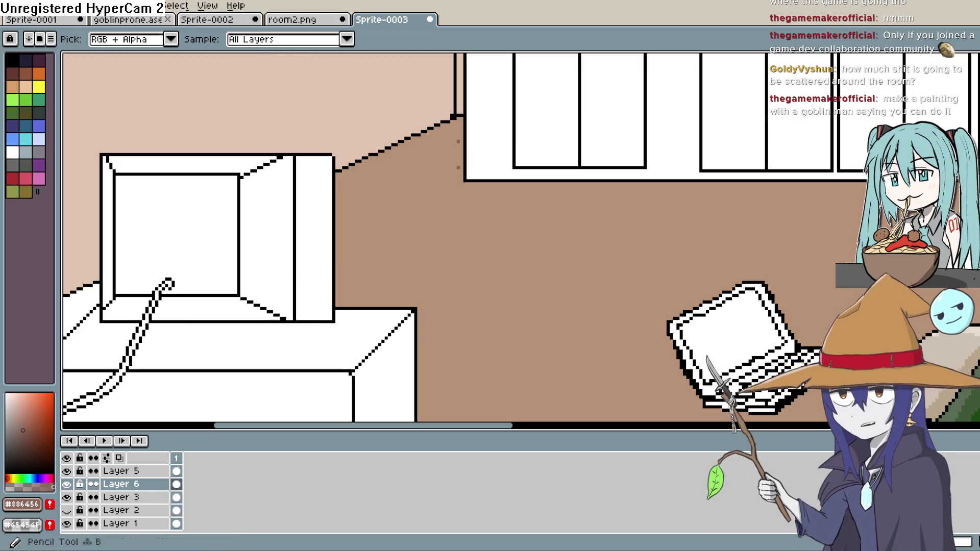
key(b)
scroll(422, 163, up, 1)
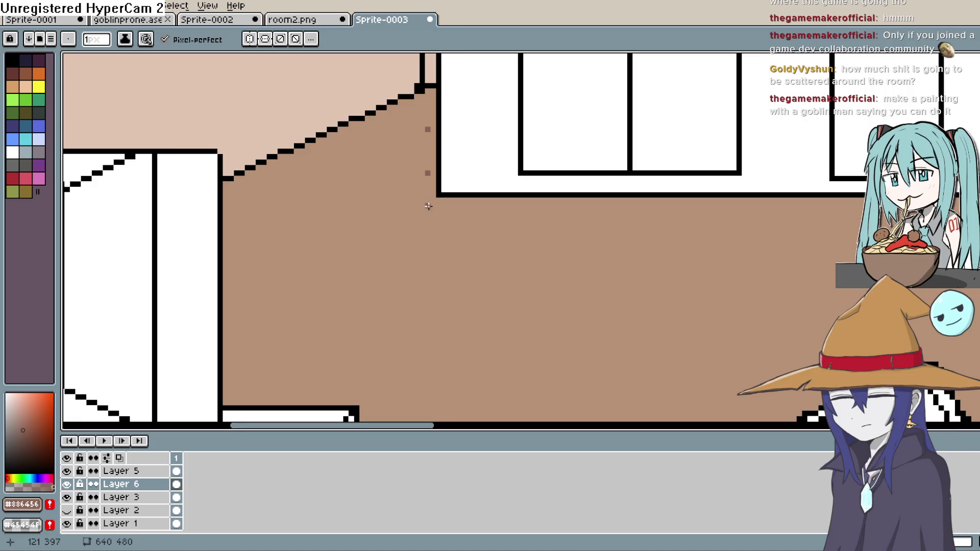
scroll(430, 219, down, 2)
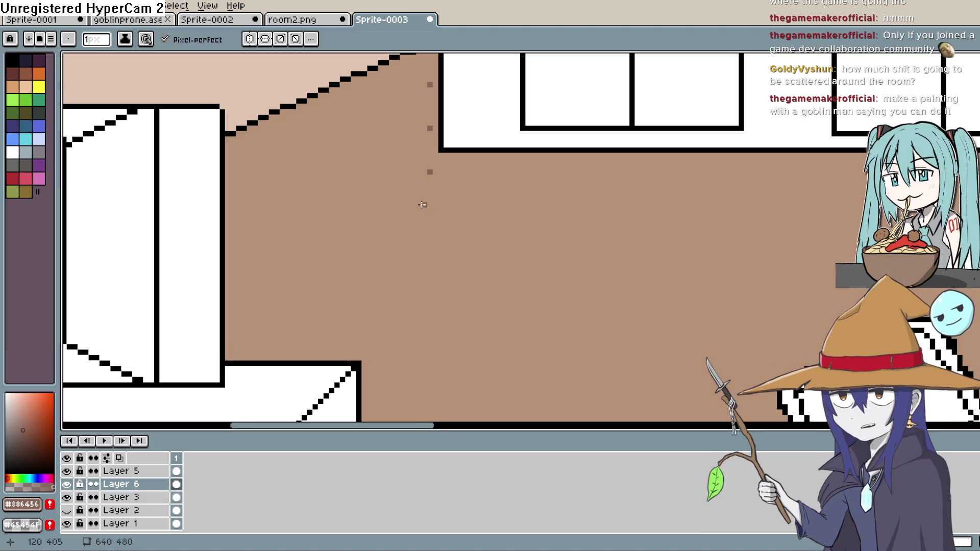
scroll(434, 217, down, 2)
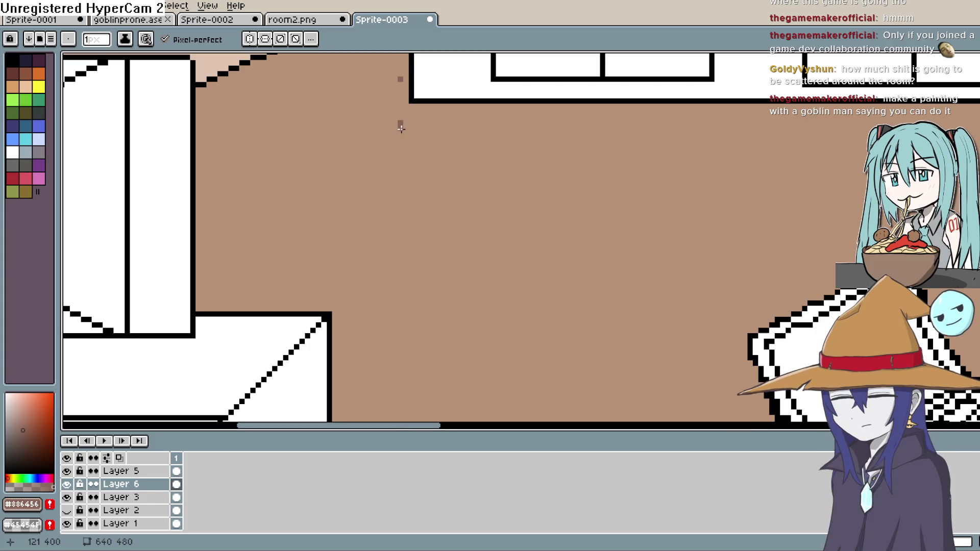
click(400, 133)
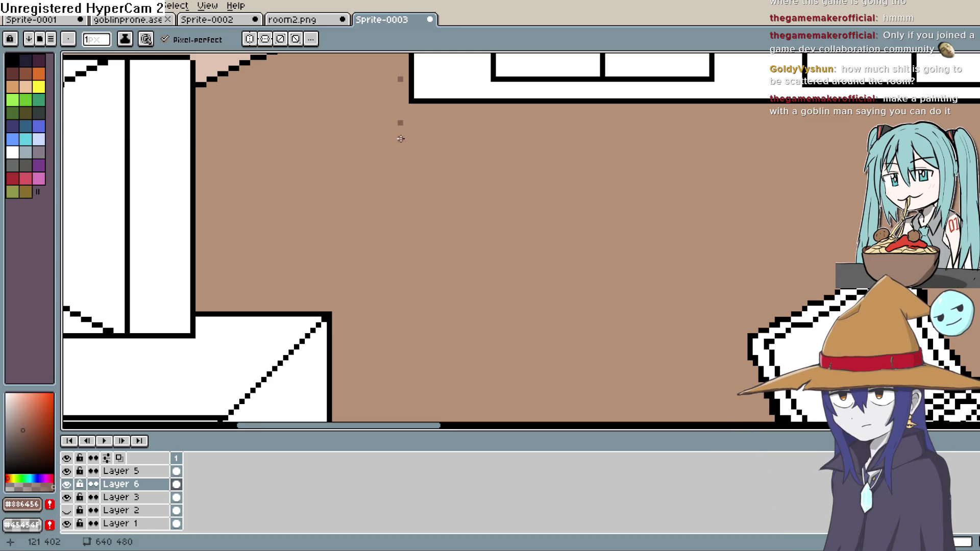
click(401, 167)
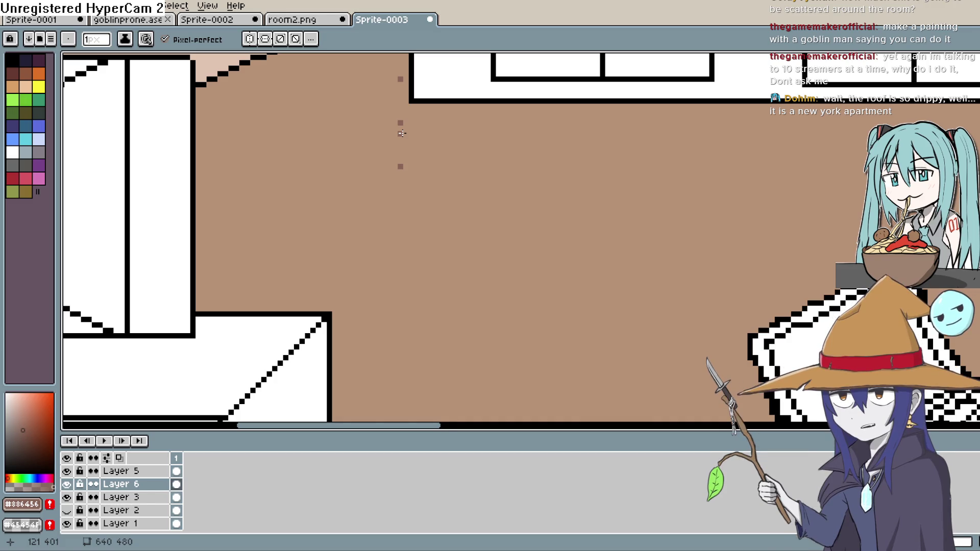
click(400, 168)
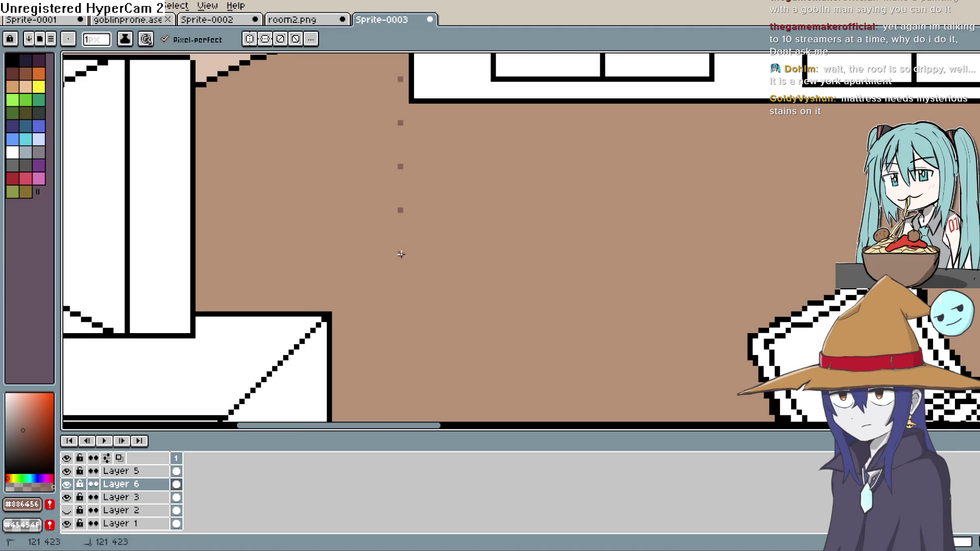
Pan along the floor past the laptop to the sleeping bag and goblin.
drag(422, 266, 416, 165)
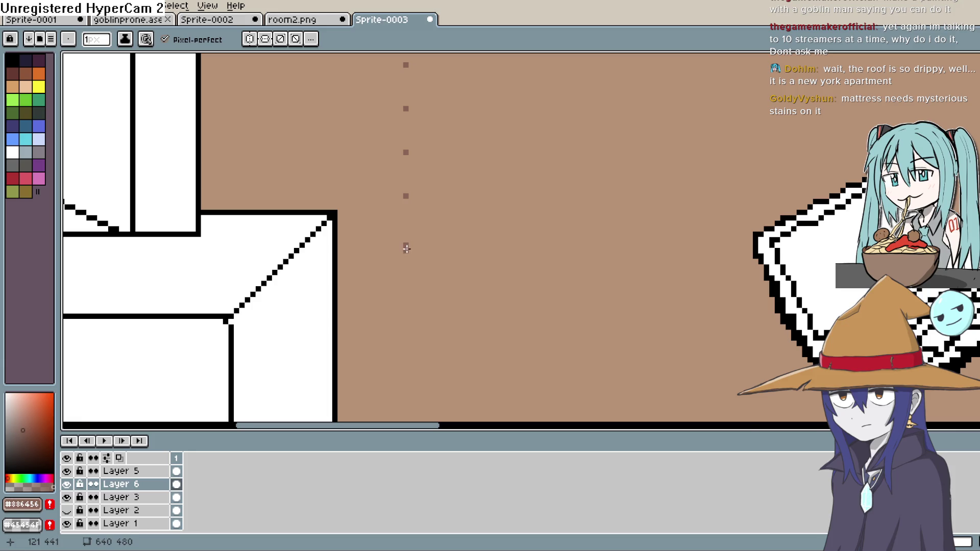
mouse_move(422, 267)
mouse_down()
mouse_move(424, 215)
mouse_move(363, 201)
mouse_up()
drag(525, 240, 499, 175)
drag(621, 164, 479, 170)
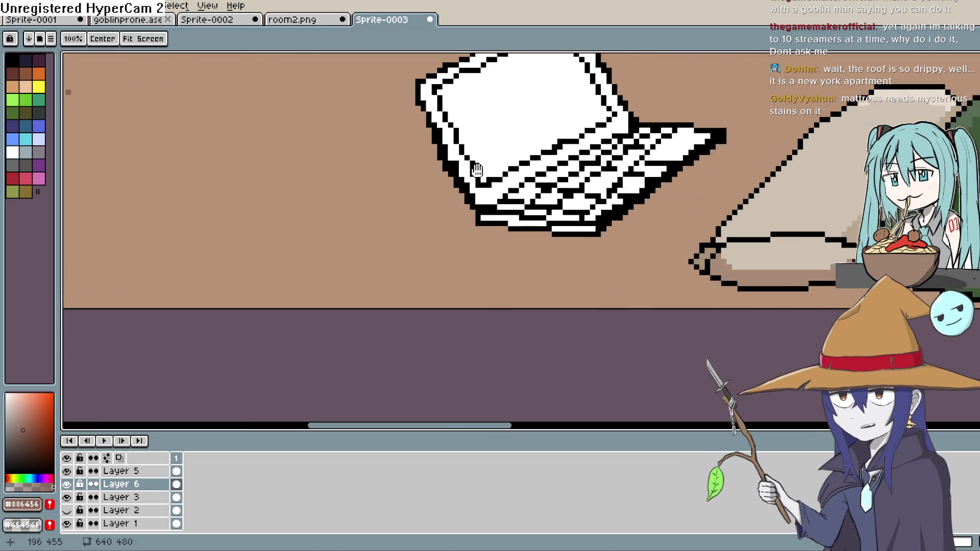
scroll(479, 170, down, 2)
scroll(681, 170, down, 2)
mouse_move(681, 170)
mouse_down()
mouse_move(623, 194)
mouse_move(645, 169)
mouse_move(571, 258)
mouse_move(598, 202)
mouse_move(673, 142)
mouse_up()
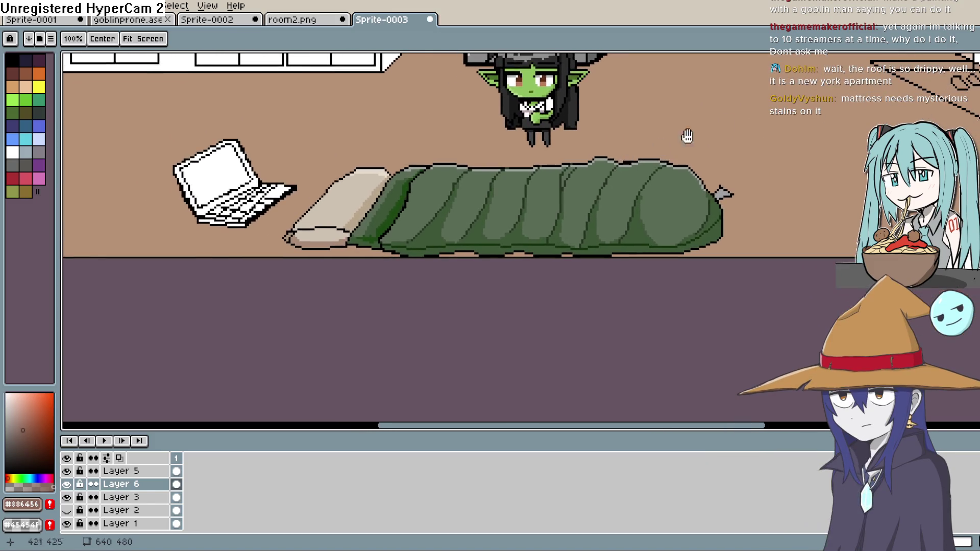
key(i)
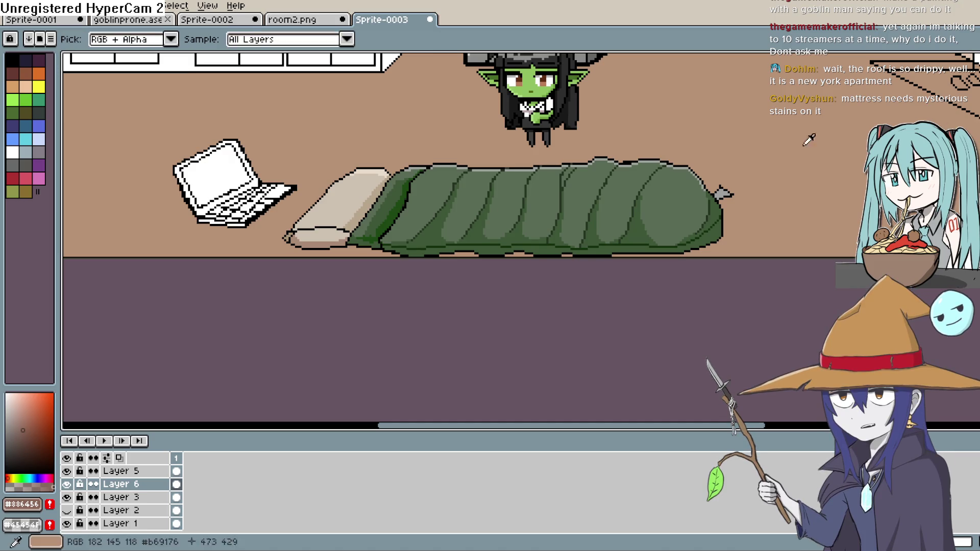
click(19, 479)
click(21, 397)
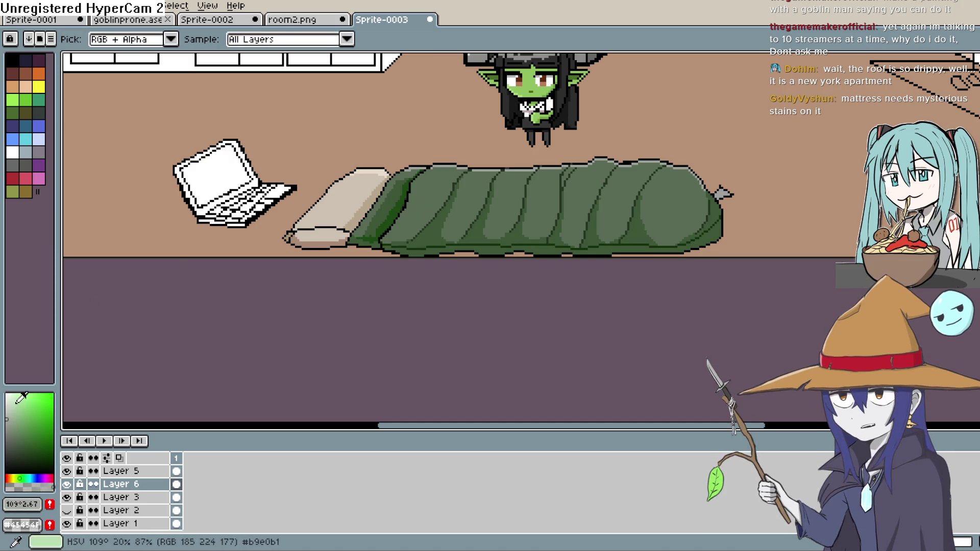
key(b)
scroll(623, 190, up, 2)
drag(568, 192, 550, 229)
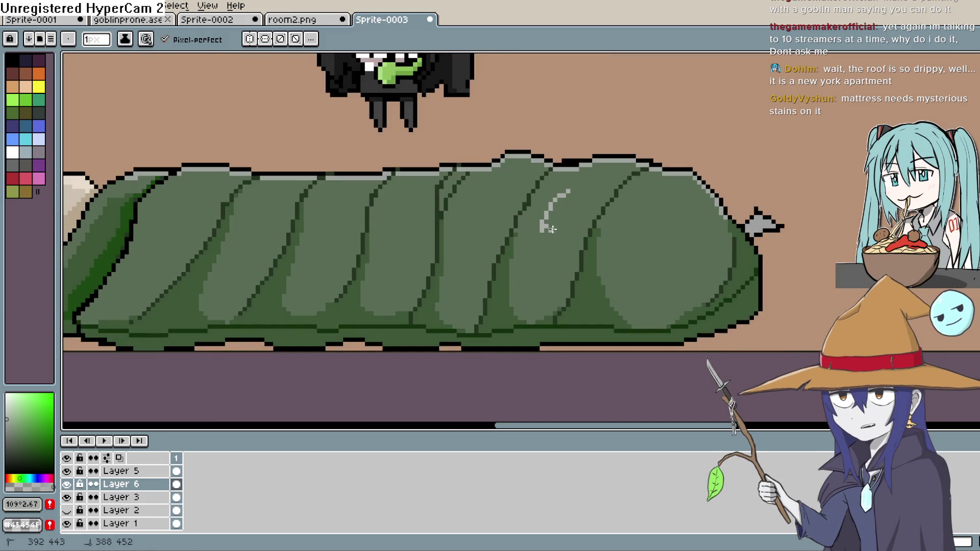
drag(584, 190, 568, 193)
key(g)
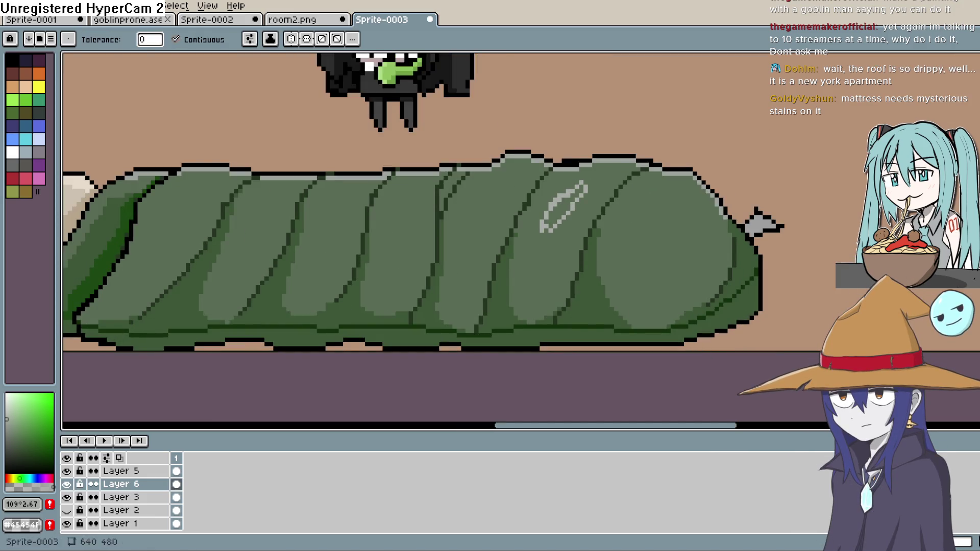
scroll(562, 206, down, 2)
scroll(655, 205, up, 2)
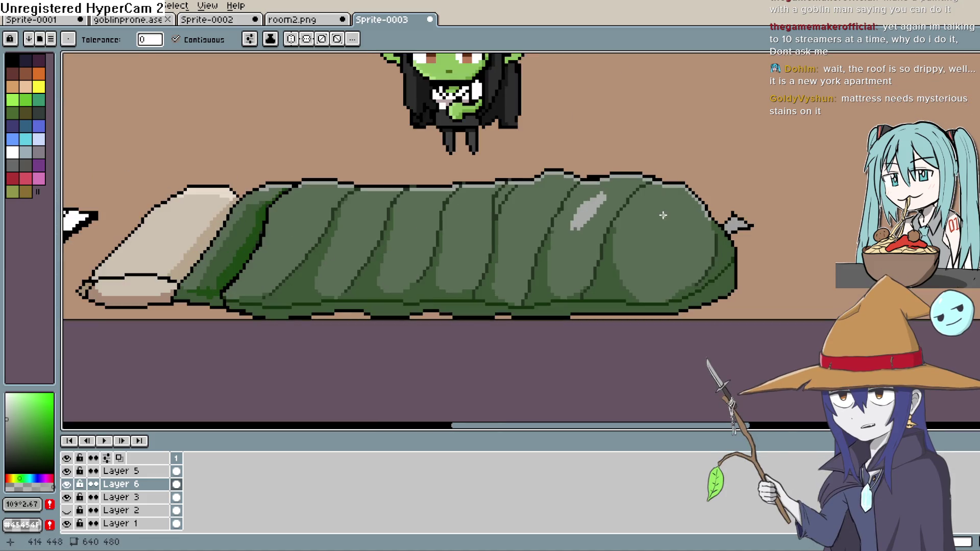
key(ctrl+z)
key(i)
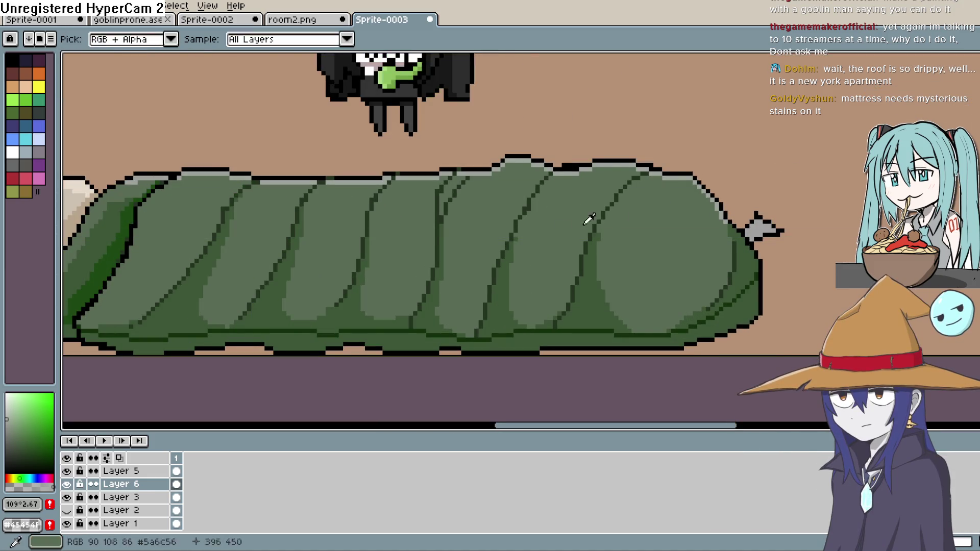
click(514, 276)
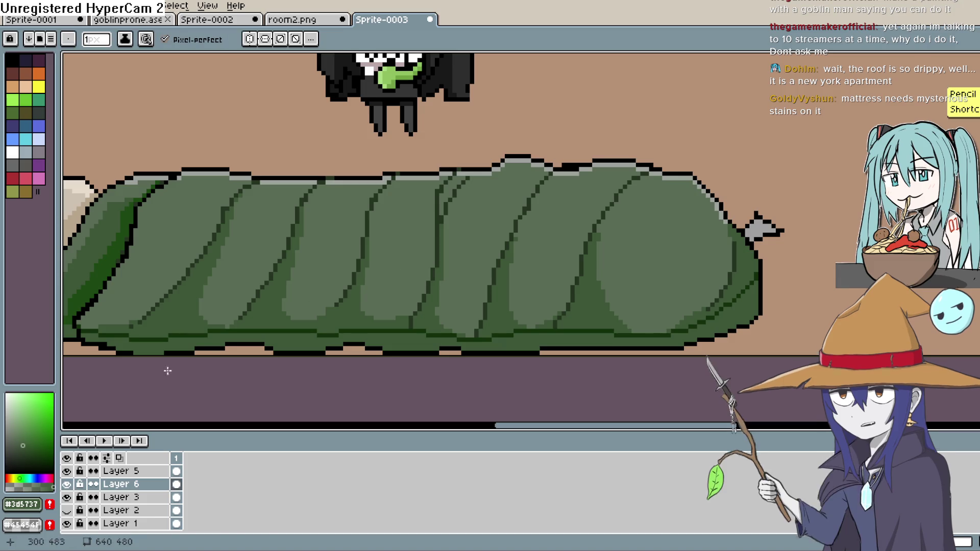
alt+click(545, 192)
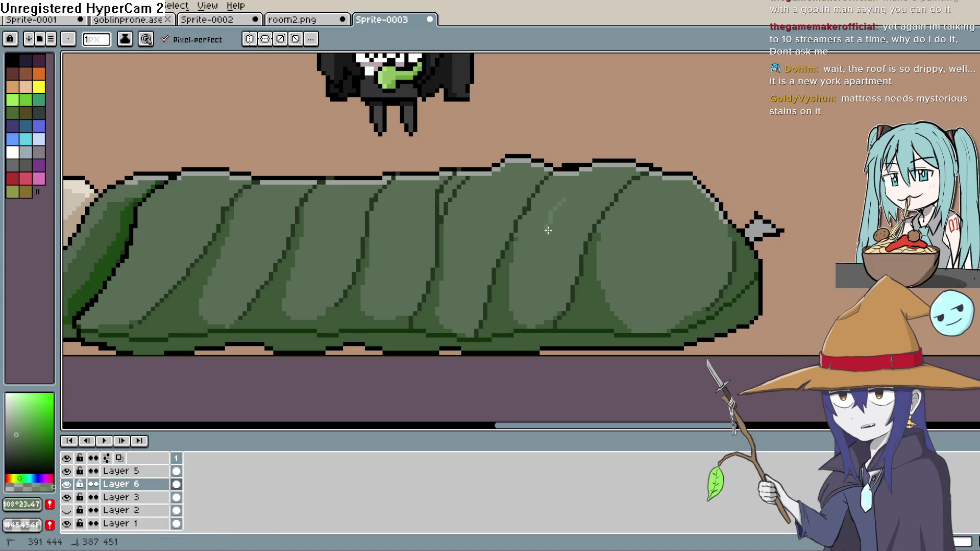
drag(548, 231, 571, 196)
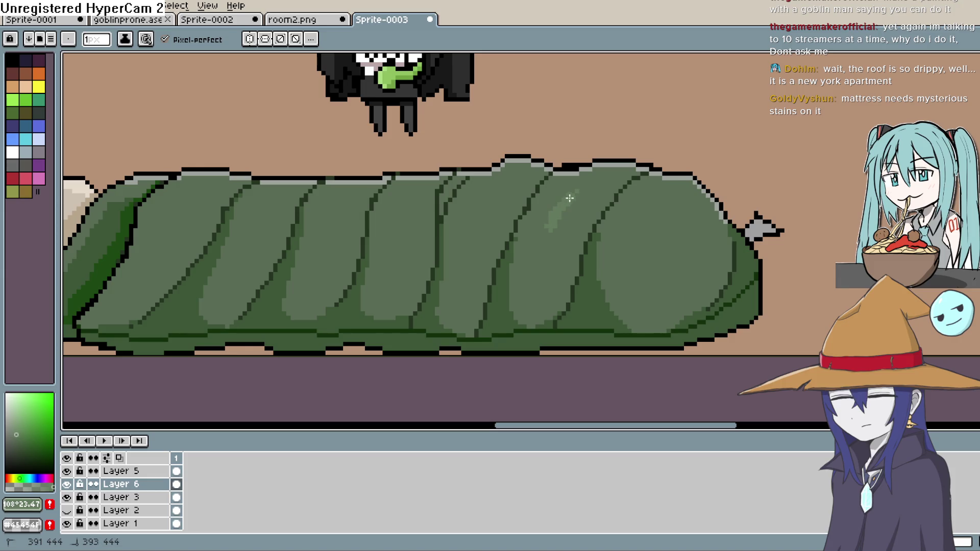
key(ctrl+z)
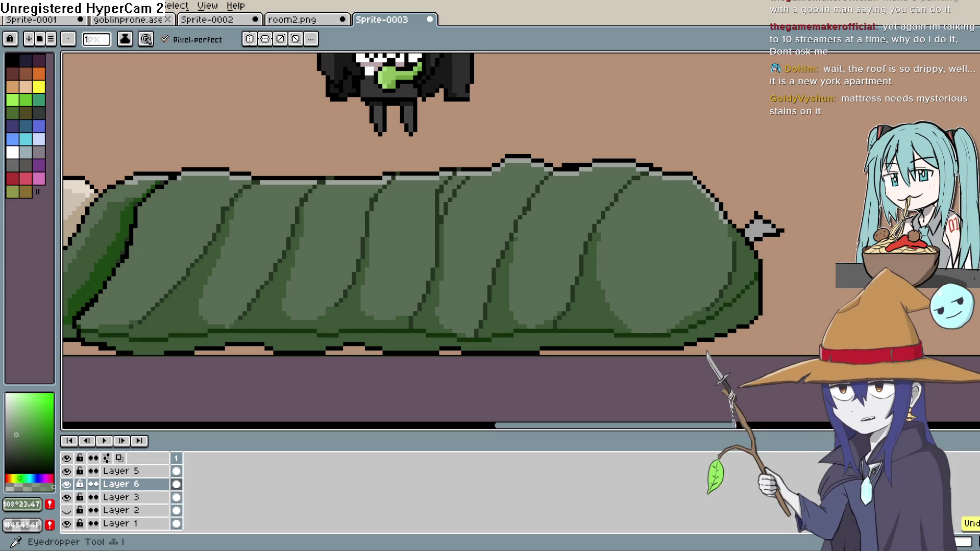
click(447, 223)
Pencil a diagonal light-green crease across the sleeping bag and brighten the green.
key(b)
scroll(663, 215, up, 1)
drag(671, 162, 631, 222)
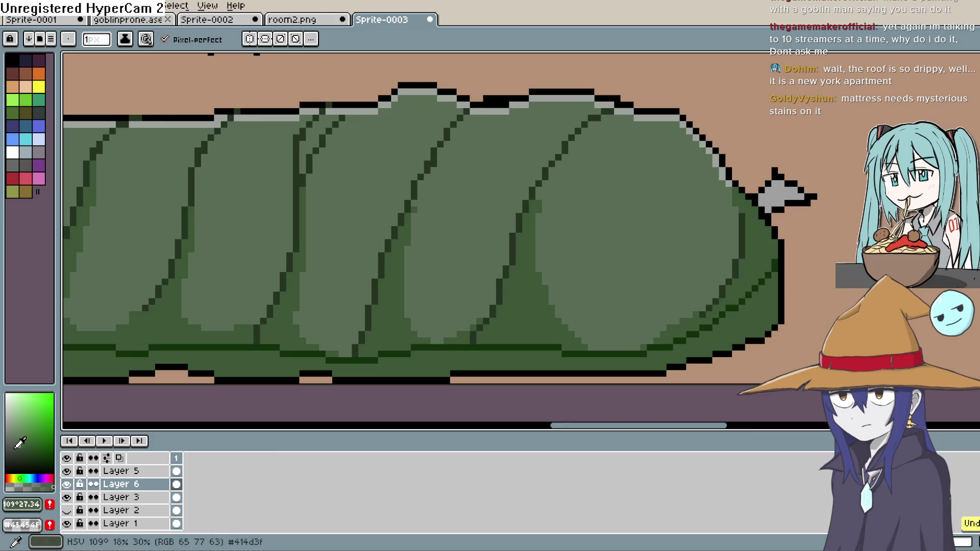
click(50, 461)
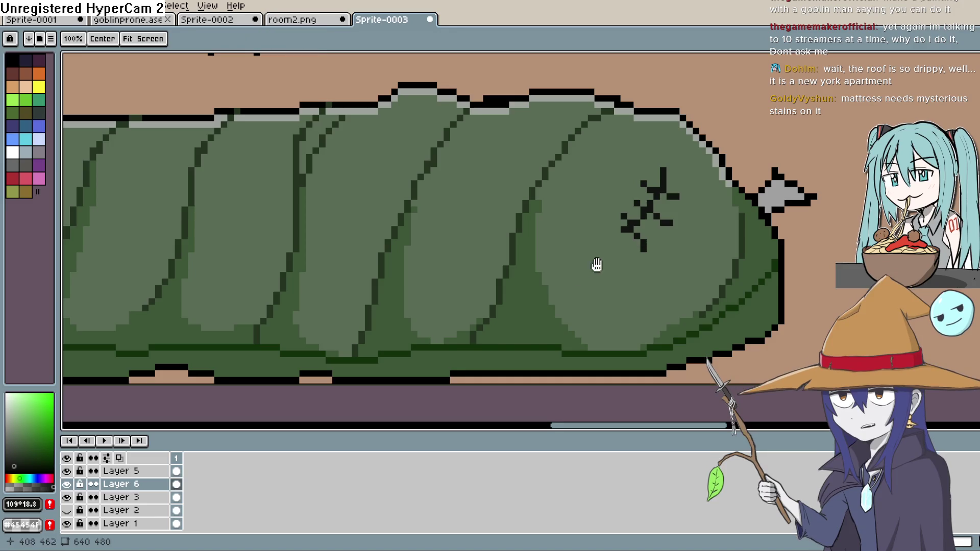
scroll(679, 239, up, 1)
scroll(639, 215, down, 1)
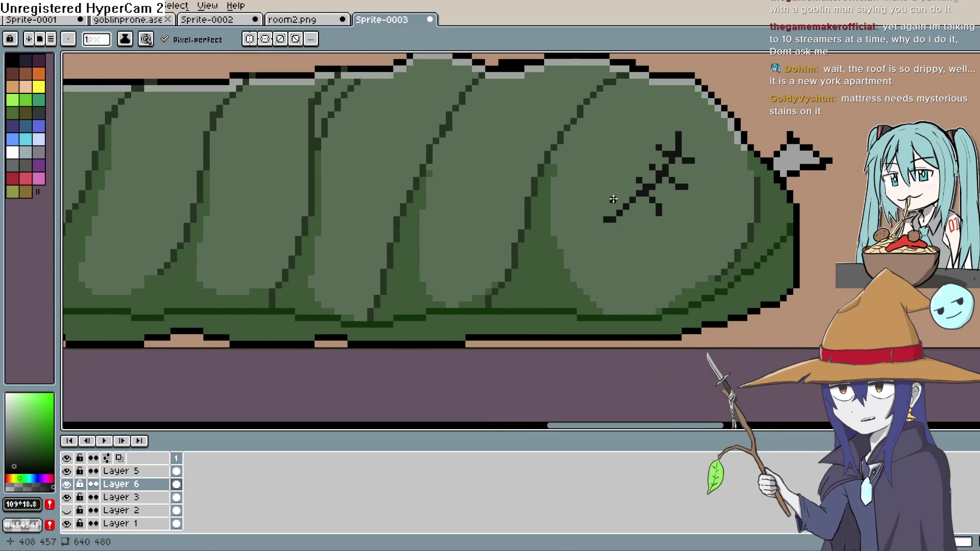
Recentre the view over the sleeping bag and undo the black scribble strokes.
key(space)
scroll(643, 255, up, 1)
drag(668, 272, 634, 234)
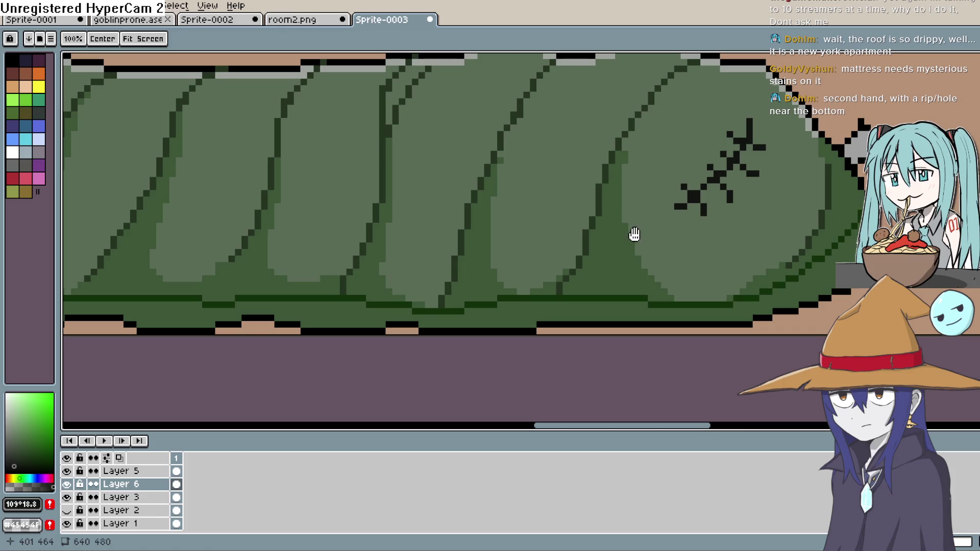
scroll(663, 193, down, 1)
key(ctrl+z)
key(ctrl+z)
key(ctrl+z)
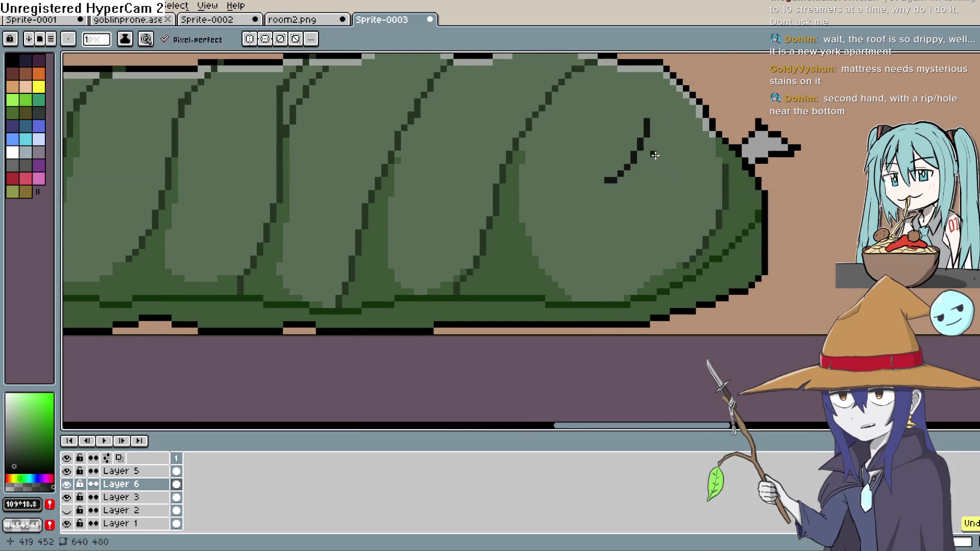
Outline a blade on the sleeping bag and fill it with light grey.
key(alt)
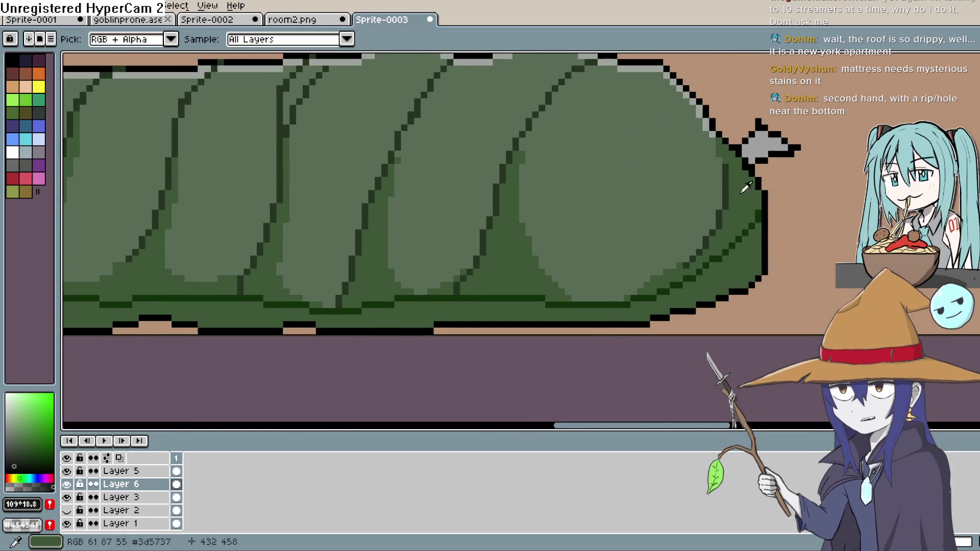
drag(658, 123, 617, 217)
drag(24, 459, 31, 466)
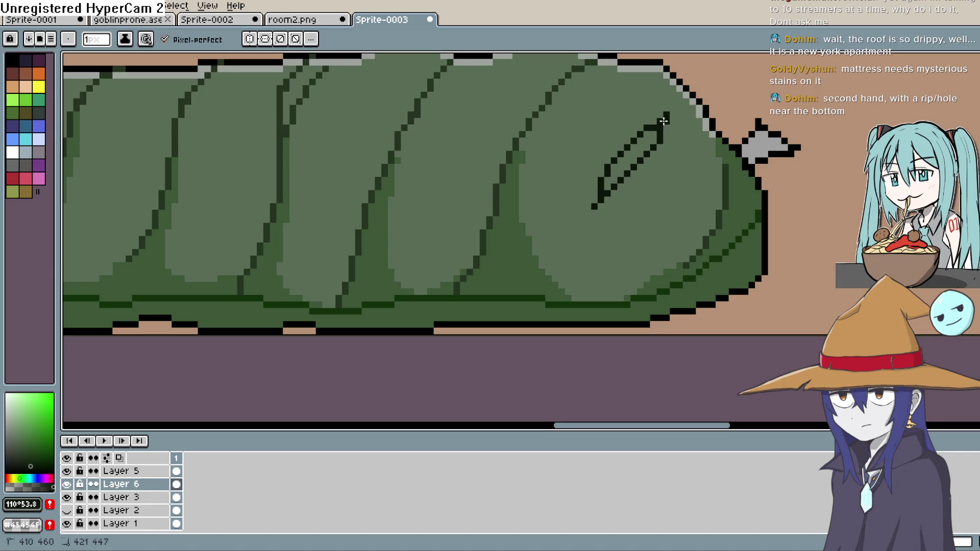
click(24, 453)
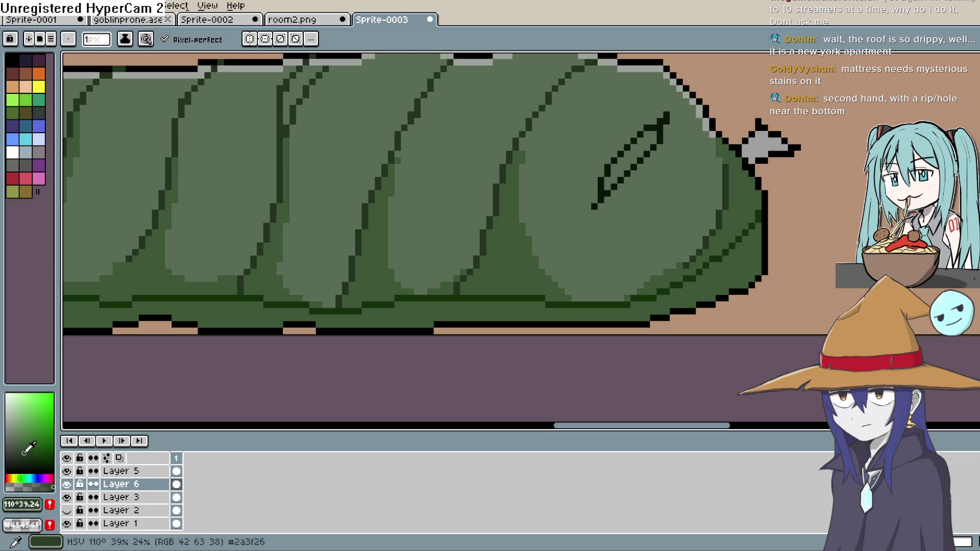
drag(24, 454, 6, 415)
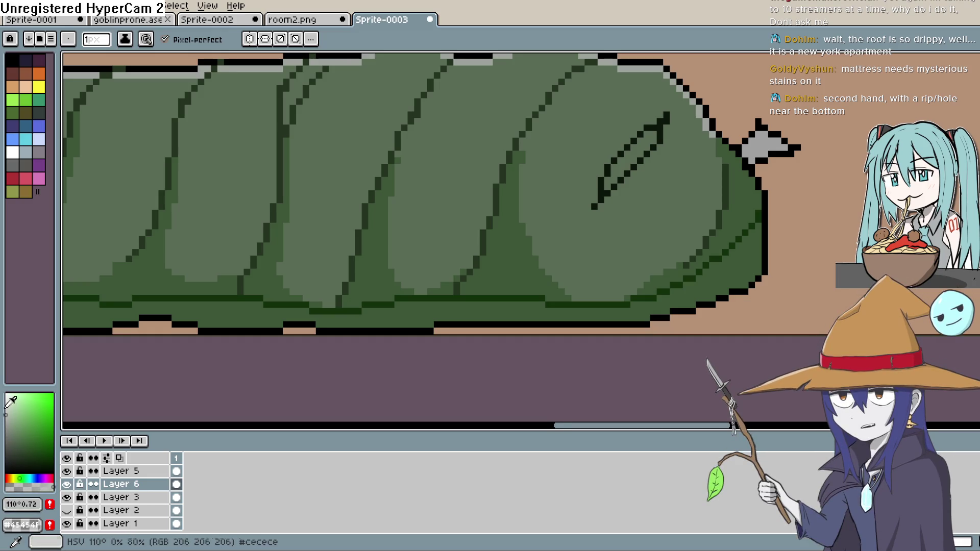
key(g)
click(634, 153)
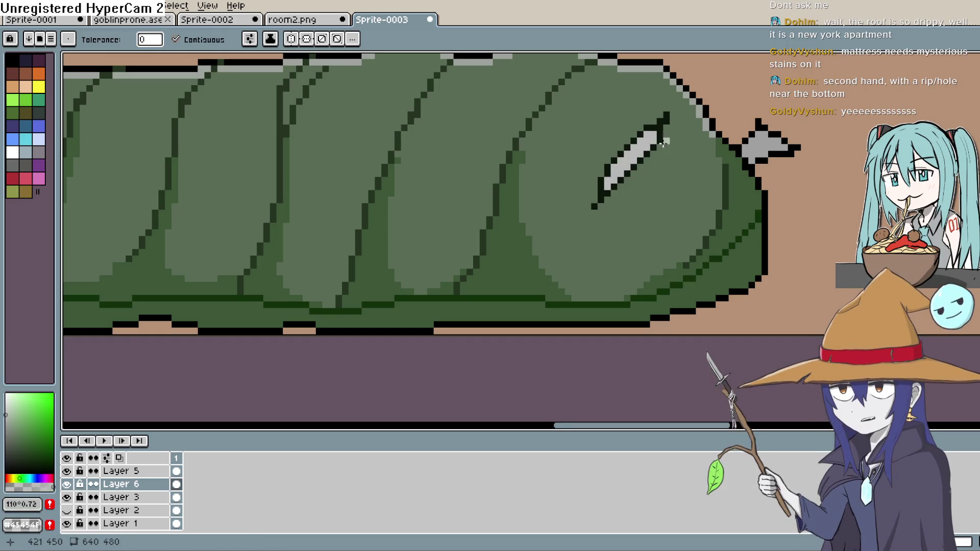
Shade one diagonal edge of the blade with a darker grey.
key(b)
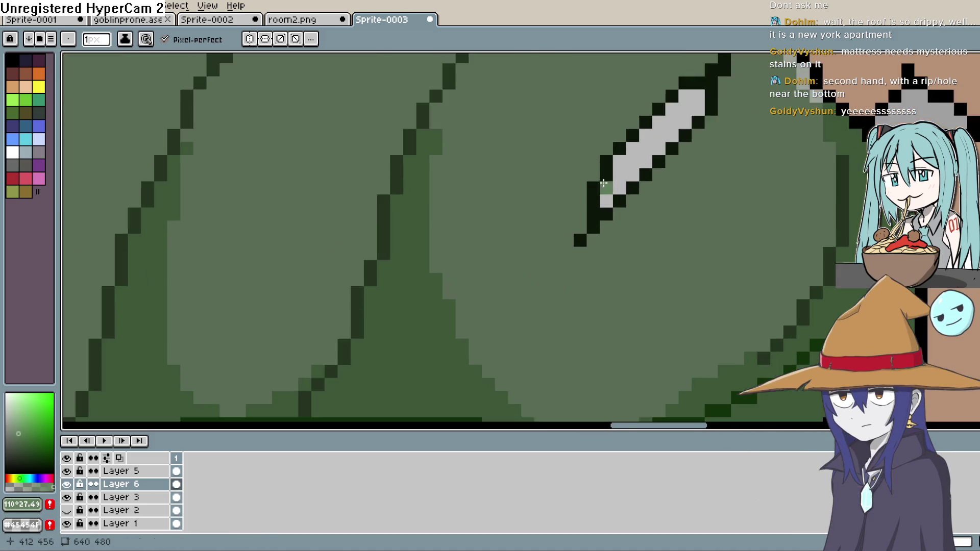
scroll(617, 158, up, 2)
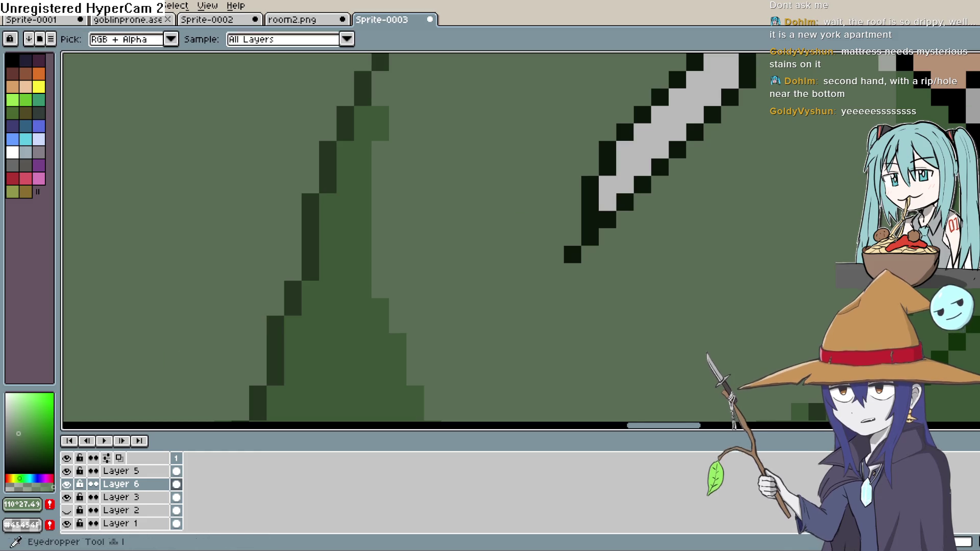
alt+click(653, 143)
click(5, 422)
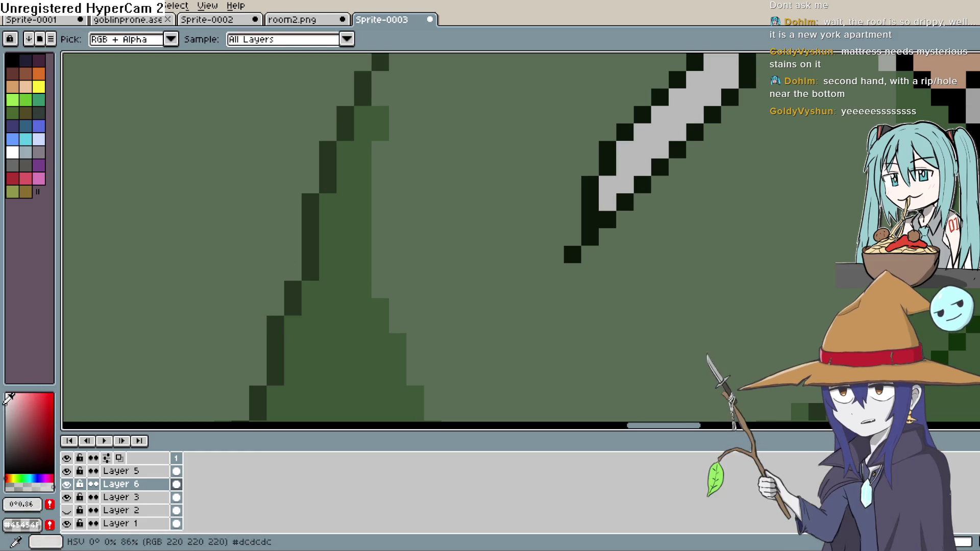
key(b)
drag(607, 203, 618, 168)
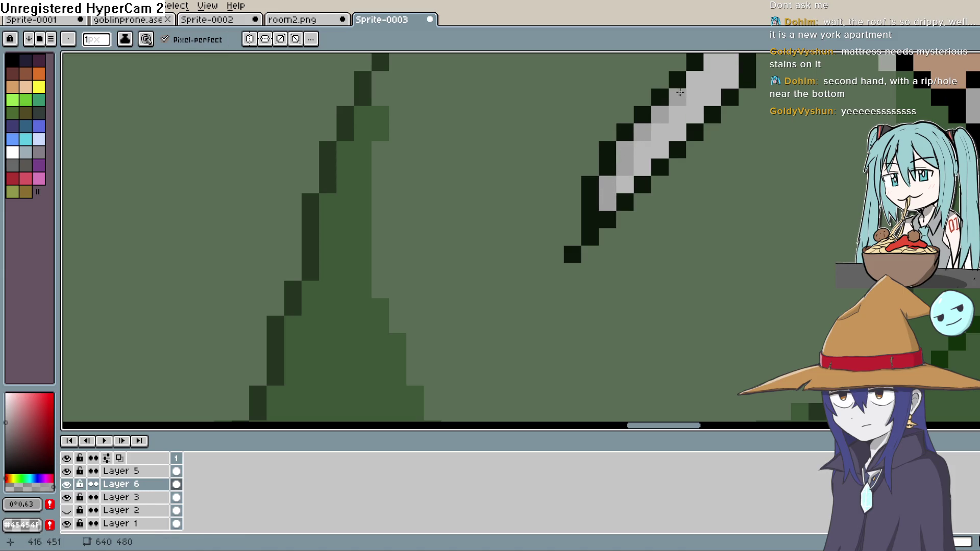
drag(678, 94, 595, 183)
scroll(662, 146, down, 6)
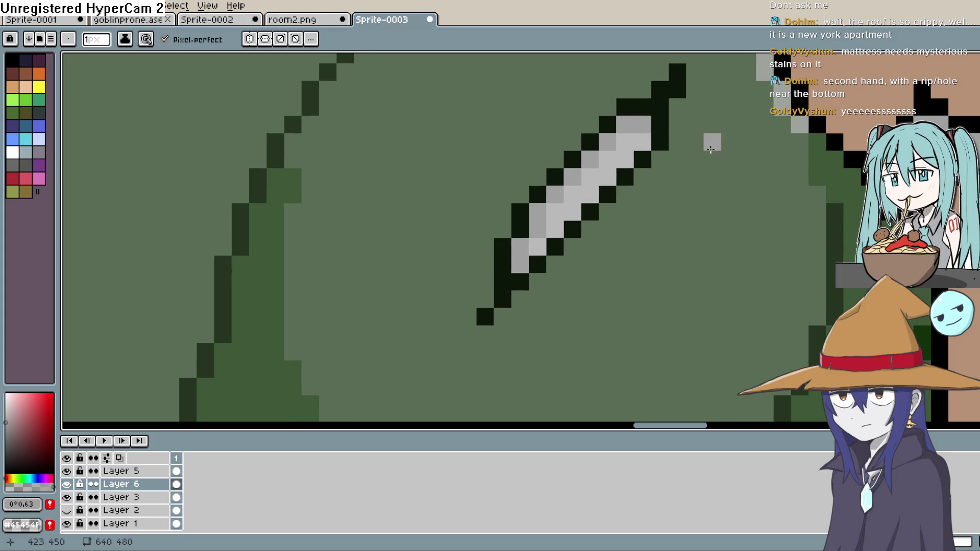
scroll(748, 155, down, 3)
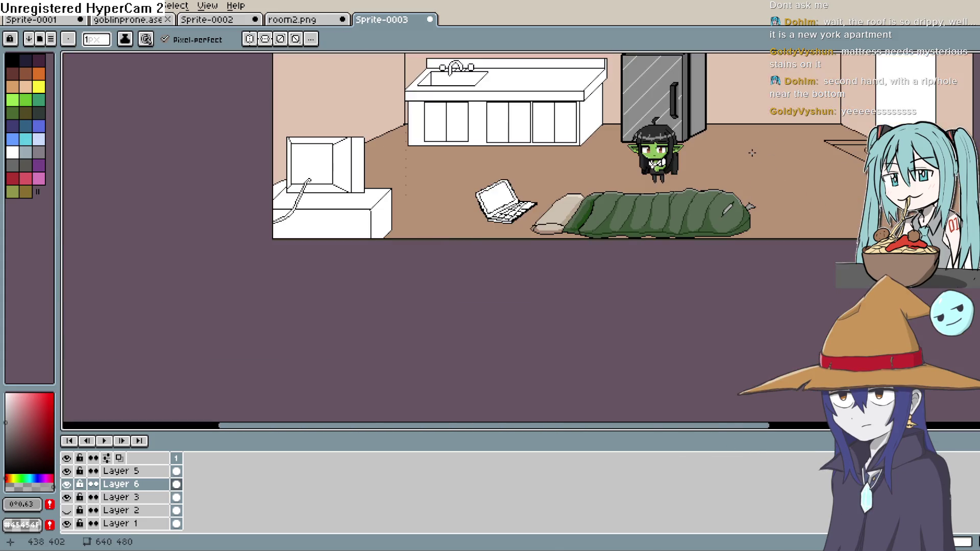
Sample the sleeping bag's green and darken it slightly for the Pencil.
scroll(753, 152, up, 5)
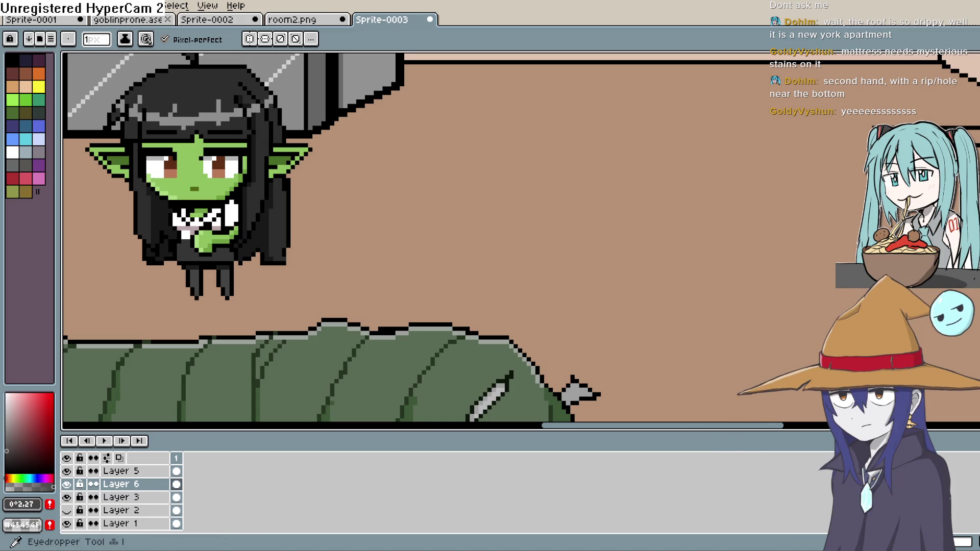
key(i)
click(485, 416)
drag(485, 416, 457, 307)
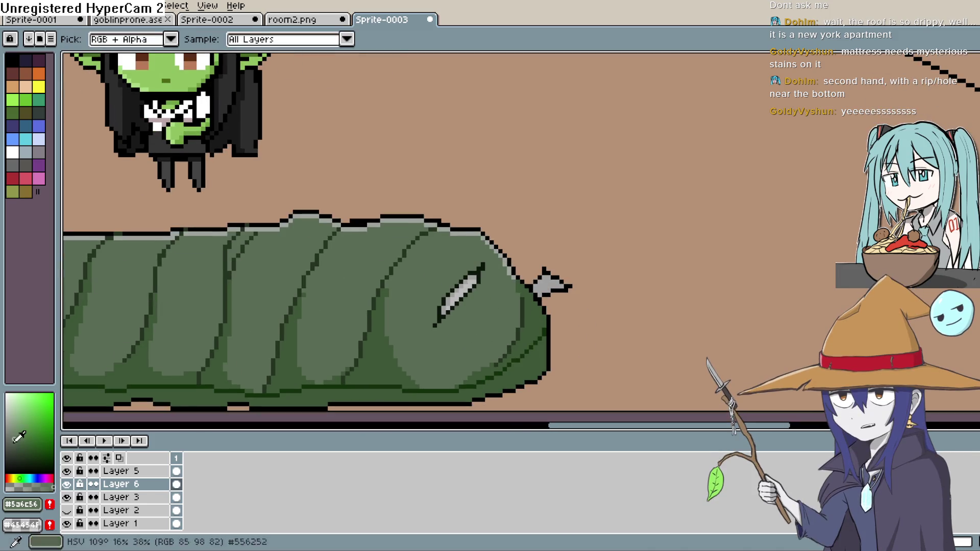
scroll(422, 266, up, 1)
key(b)
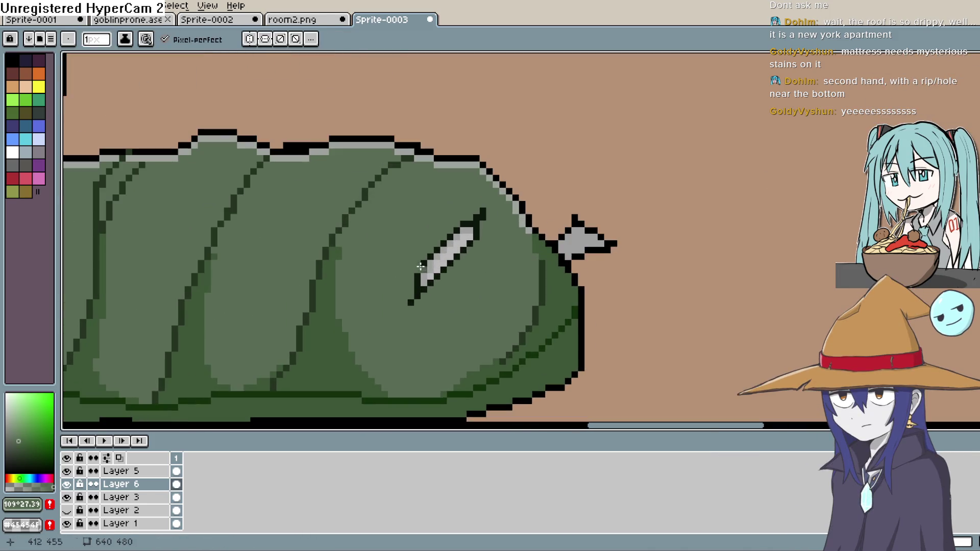
click(21, 445)
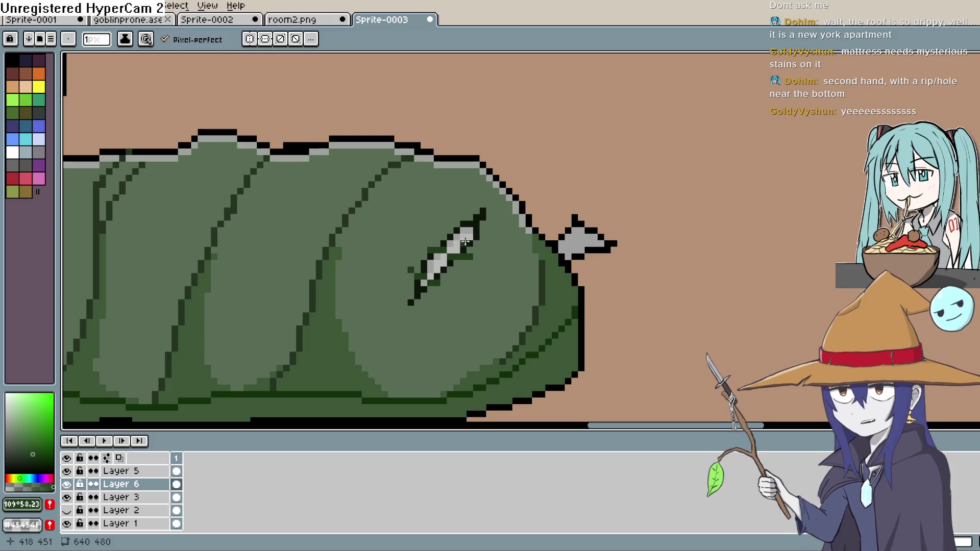
Zoom in and out around the grey blade on the sleeping bag.
scroll(508, 237, down, 1)
scroll(508, 237, down, 3)
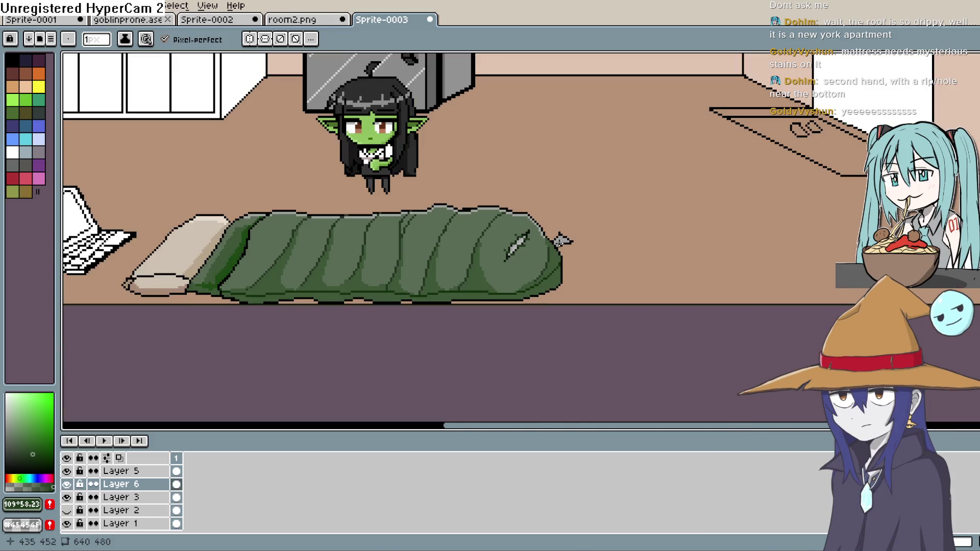
scroll(594, 229, up, 3)
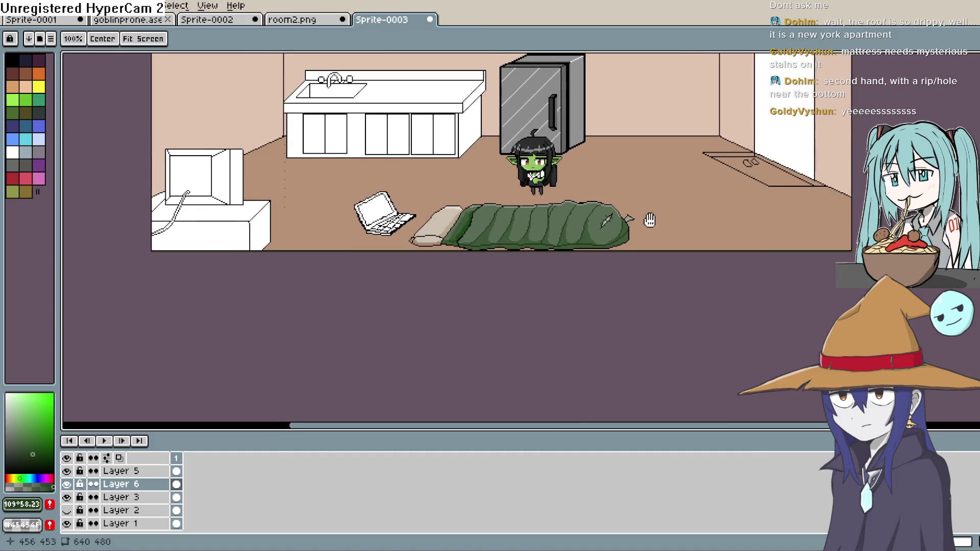
scroll(619, 237, up, 3)
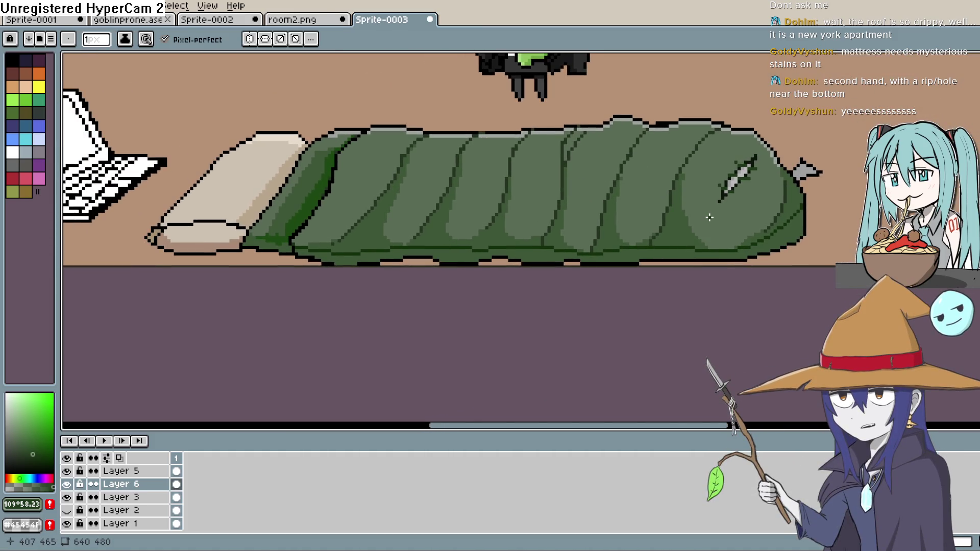
scroll(696, 234, up, 3)
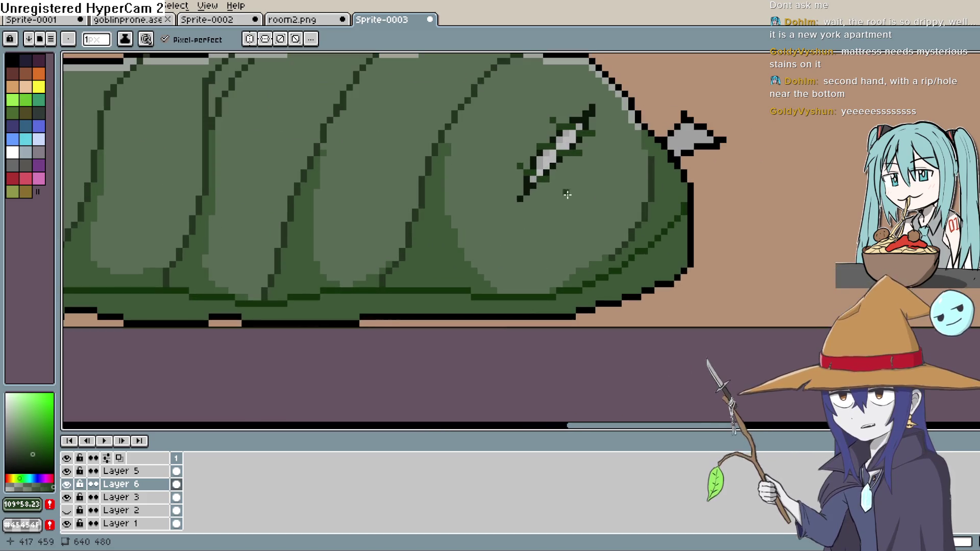
scroll(568, 195, up, 1)
scroll(563, 181, down, 5)
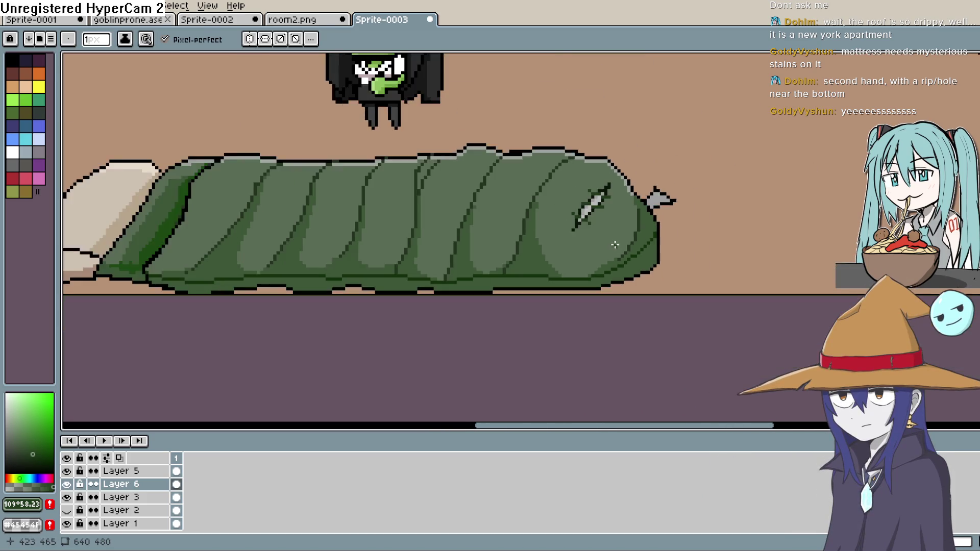
scroll(700, 247, down, 1)
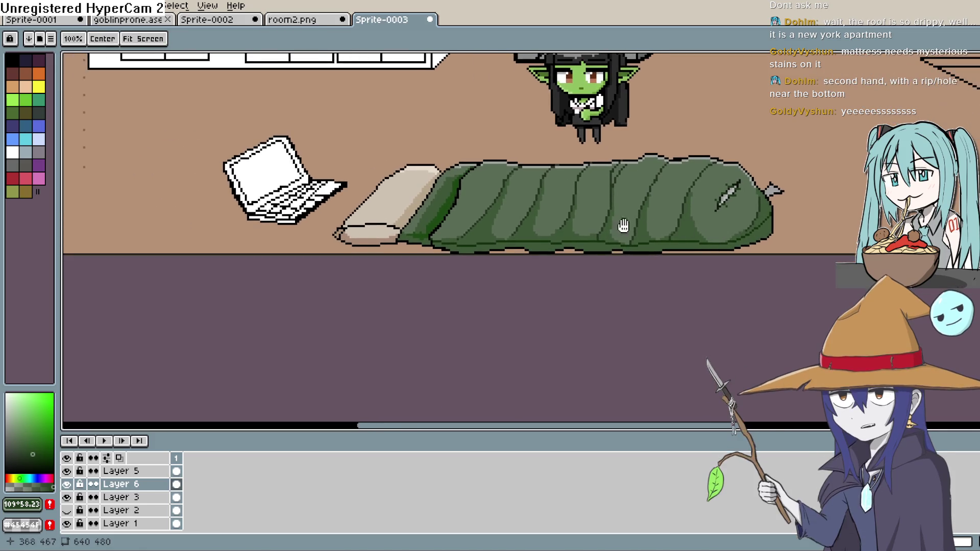
scroll(494, 239, up, 1)
scroll(561, 214, down, 2)
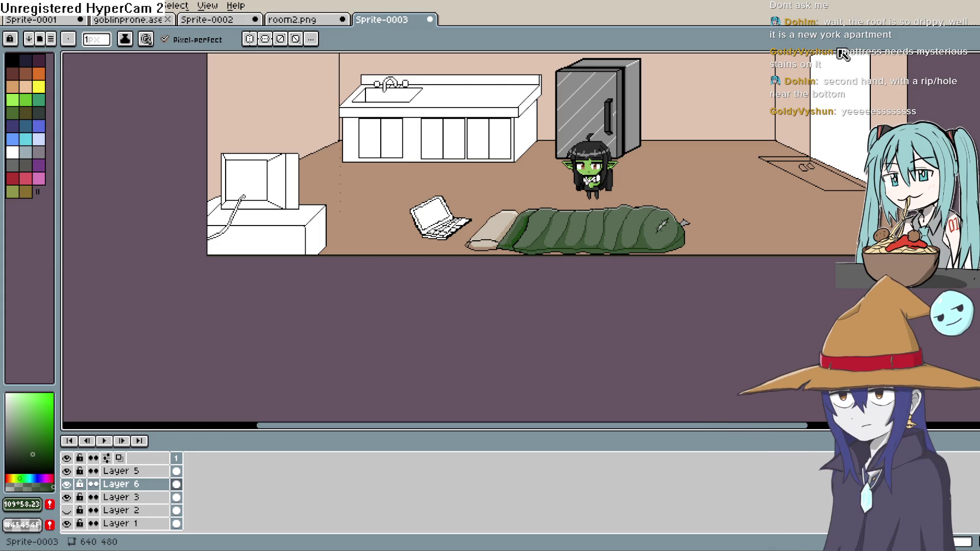
Pan up to the ceiling and window, then eyedrop the ceiling brown #a47250.
mouse_move(672, 169)
mouse_down()
mouse_move(551, 241)
mouse_move(575, 300)
mouse_move(558, 183)
mouse_up()
key(alt)
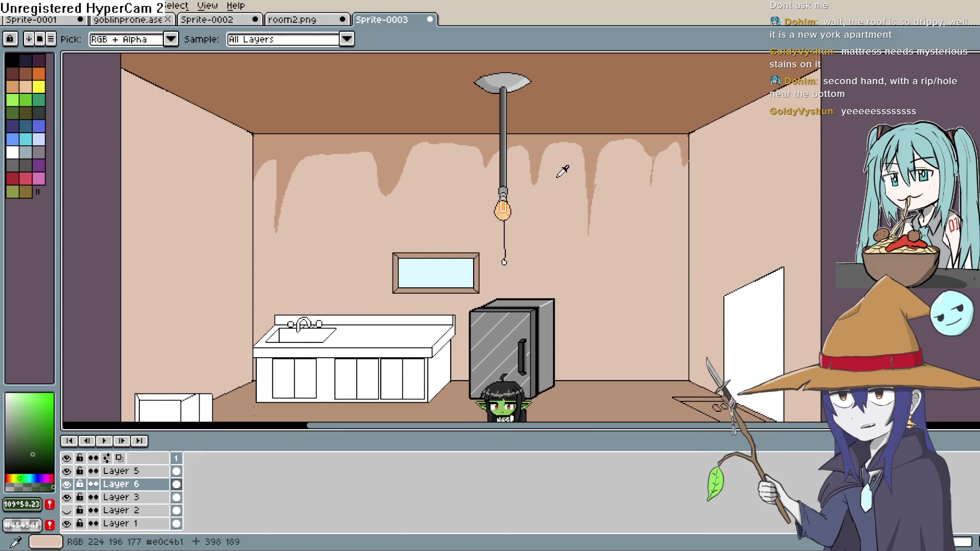
click(604, 94)
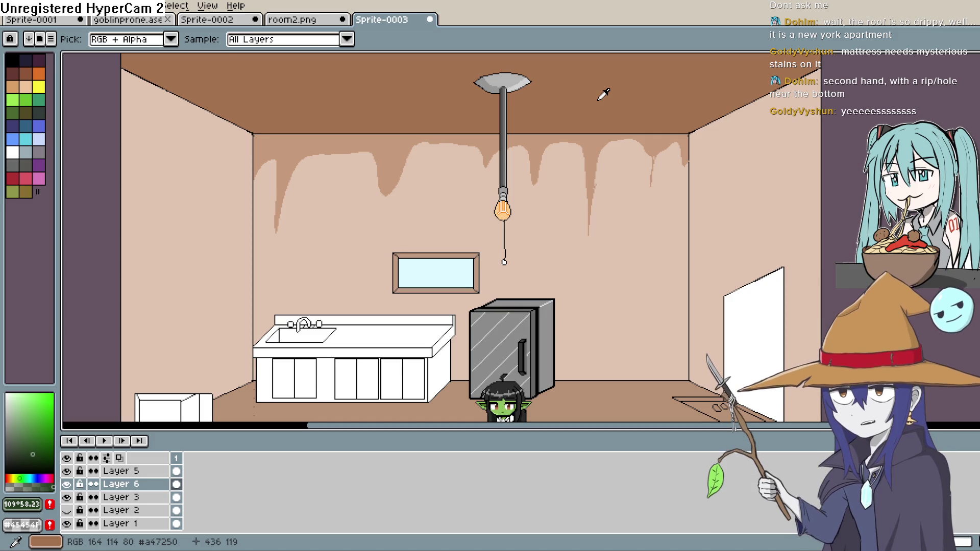
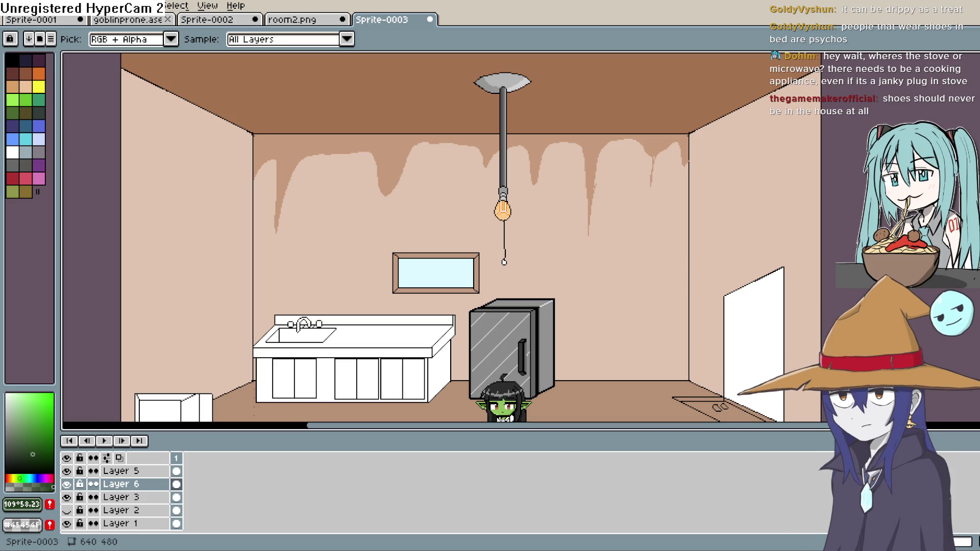
Pick the floor guide dots' brown (#886456) as the drawing colour.
mouse_move(587, 349)
mouse_down()
mouse_move(581, 253)
mouse_move(595, 189)
mouse_move(587, 221)
mouse_move(581, 211)
mouse_up()
drag(581, 225, 597, 222)
scroll(370, 215, down, 1)
scroll(296, 256, up, 1)
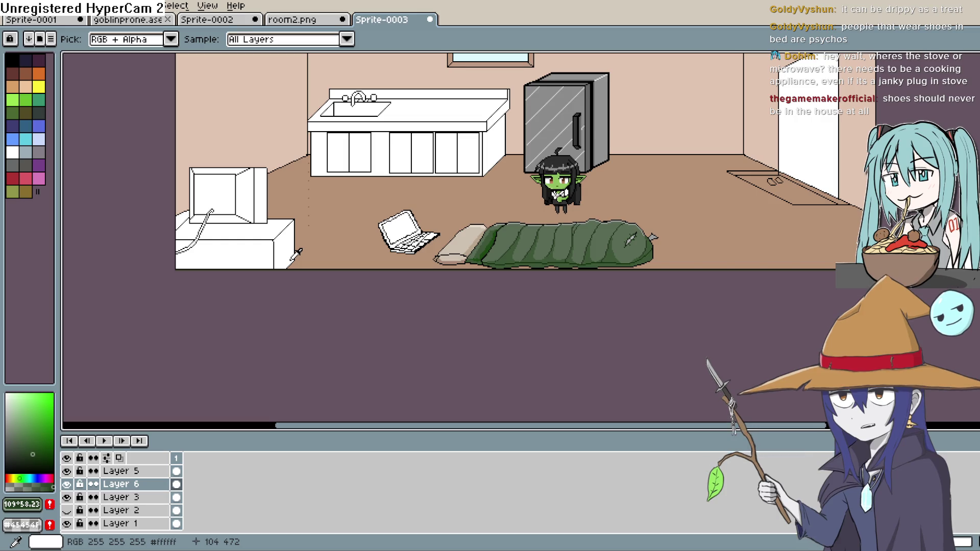
mouse_move(510, 196)
mouse_down()
mouse_move(449, 286)
mouse_move(528, 250)
mouse_move(584, 250)
mouse_move(594, 294)
mouse_up()
scroll(409, 292, up, 2)
drag(409, 292, 444, 246)
click(430, 285)
Pan over to the laptop and sleeping bag and switch to the Line tool.
key(space)
drag(750, 203, 490, 170)
mouse_move(669, 199)
mouse_down()
mouse_move(626, 190)
mouse_move(586, 214)
mouse_move(566, 169)
mouse_move(634, 208)
mouse_move(691, 203)
mouse_up()
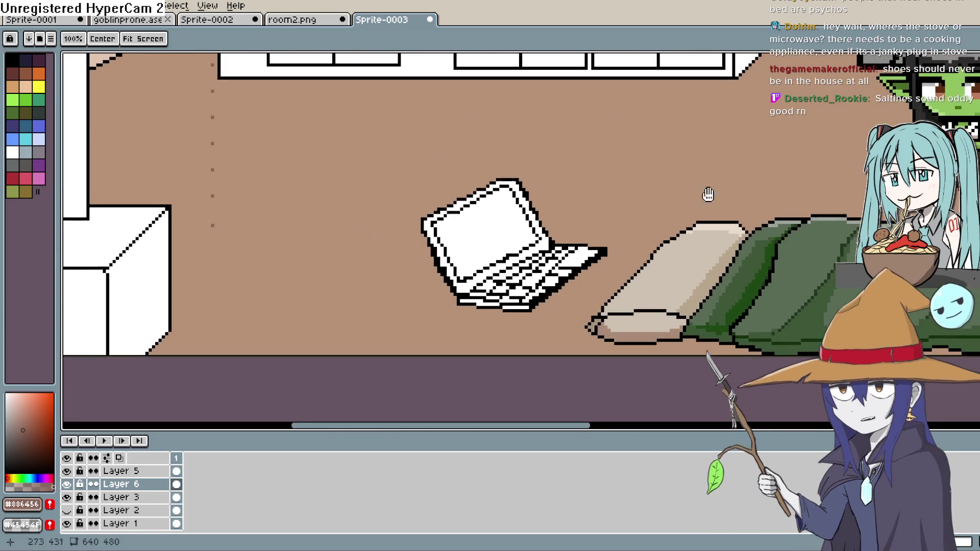
scroll(646, 182, up, 2)
key(b)
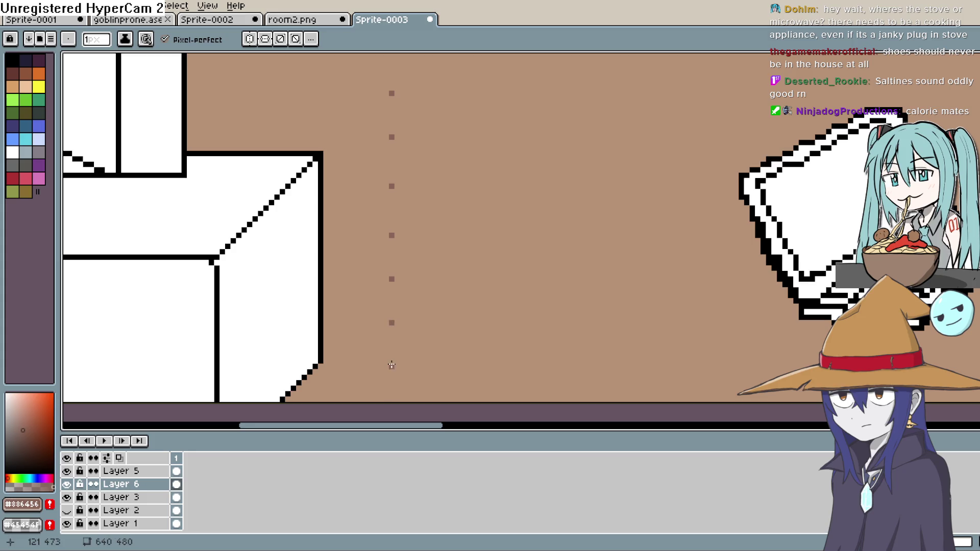
scroll(558, 368, down, 2)
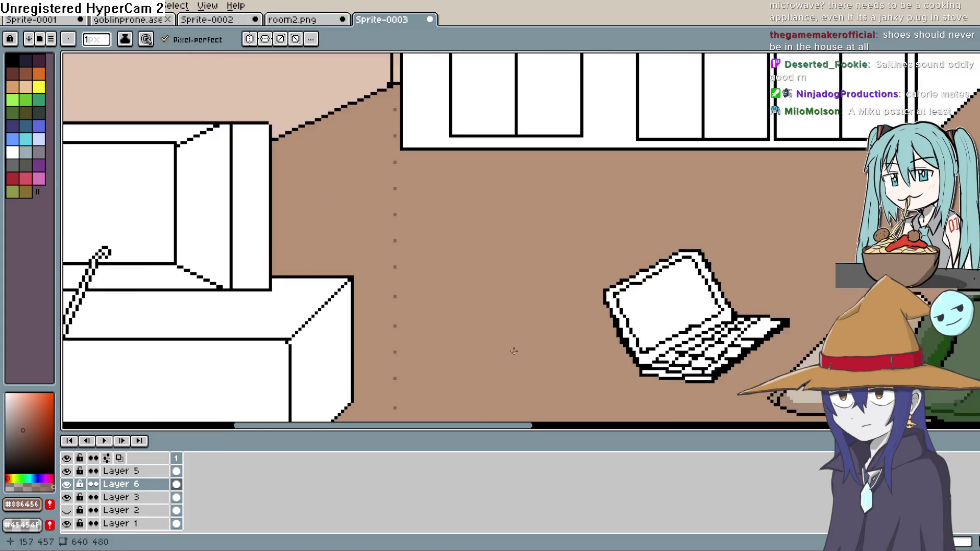
key(l)
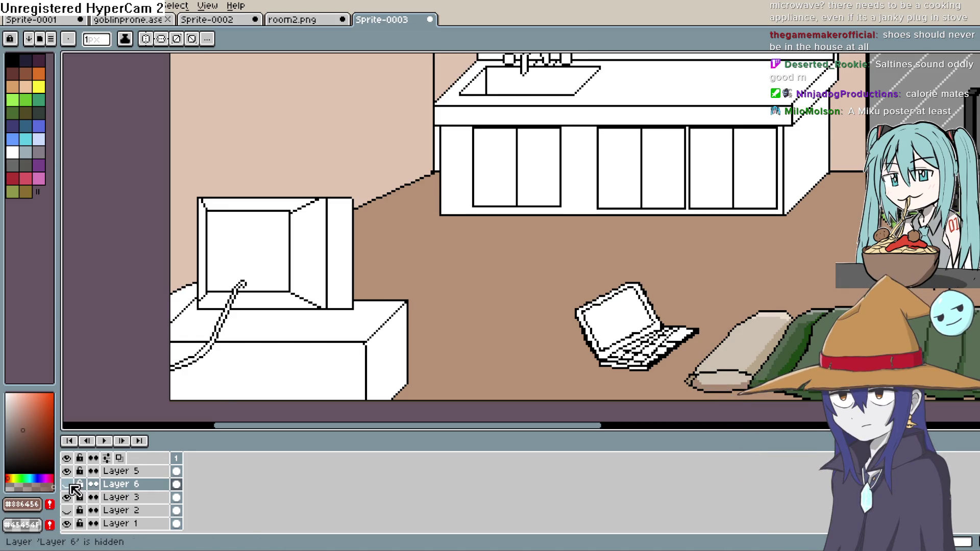
Draw one long horizontal brown plank line from the left wall toward the doorway.
scroll(447, 274, up, 2)
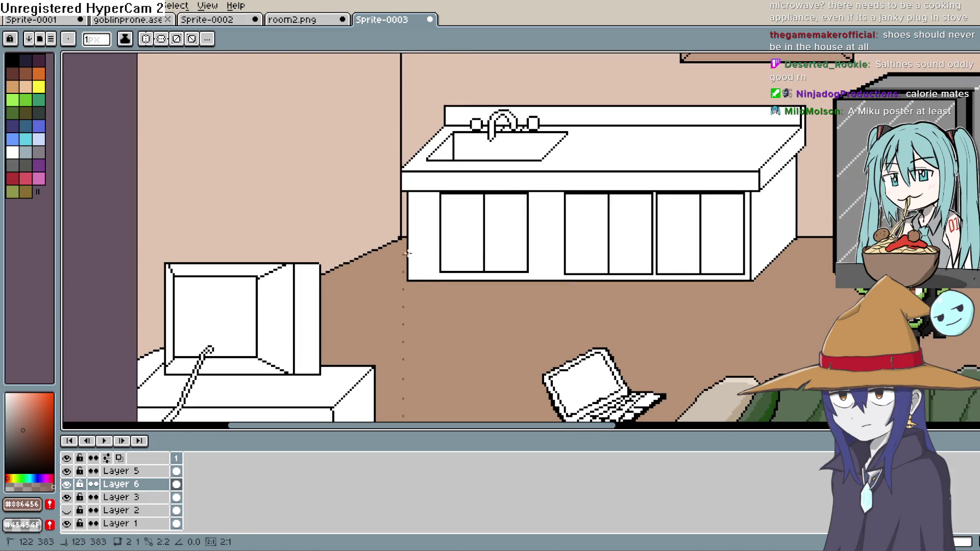
drag(602, 251, 700, 254)
drag(843, 253, 505, 275)
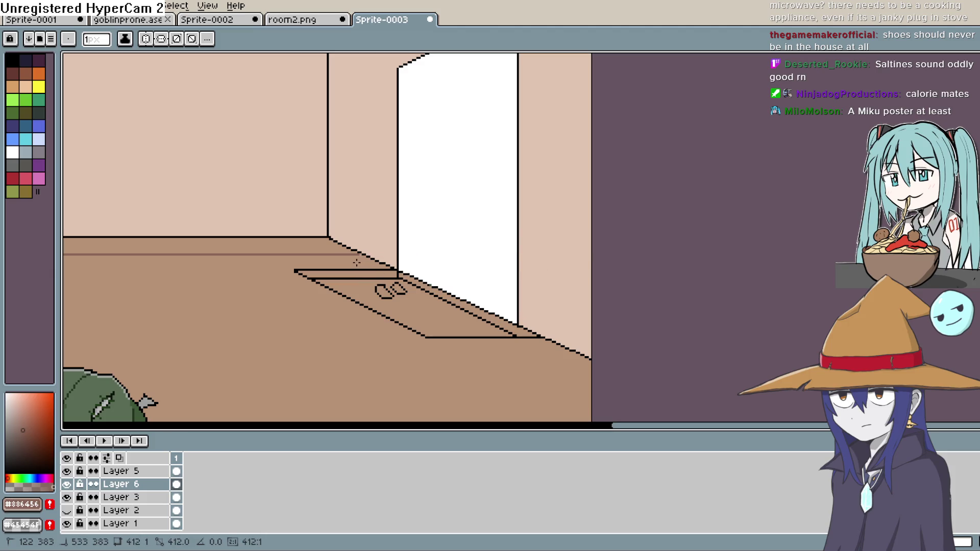
drag(360, 262, 361, 262)
scroll(327, 301, down, 3)
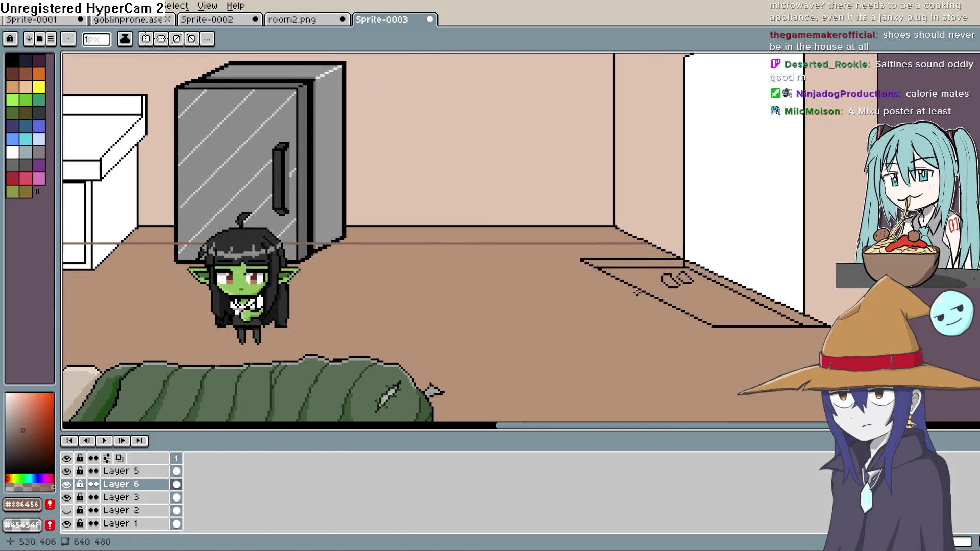
scroll(404, 256, up, 5)
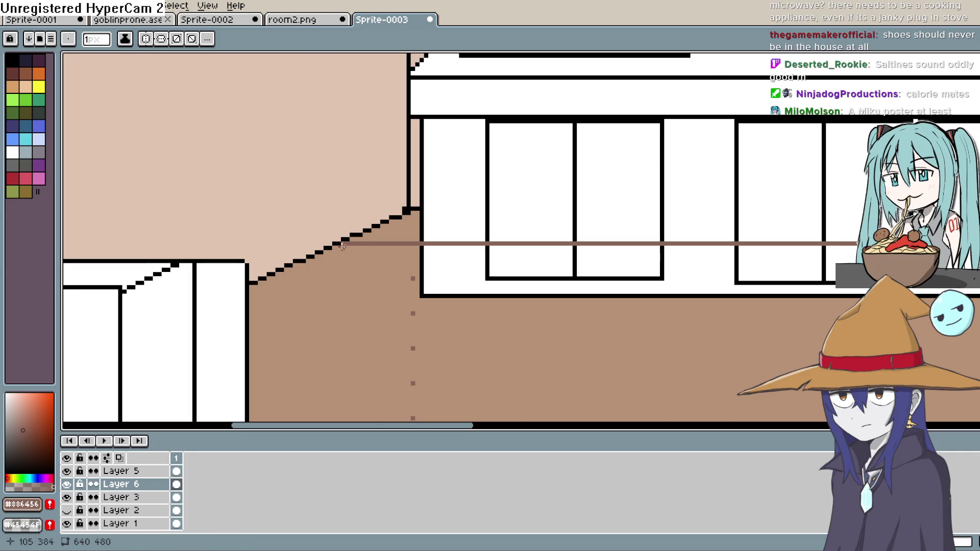
scroll(342, 247, down, 3)
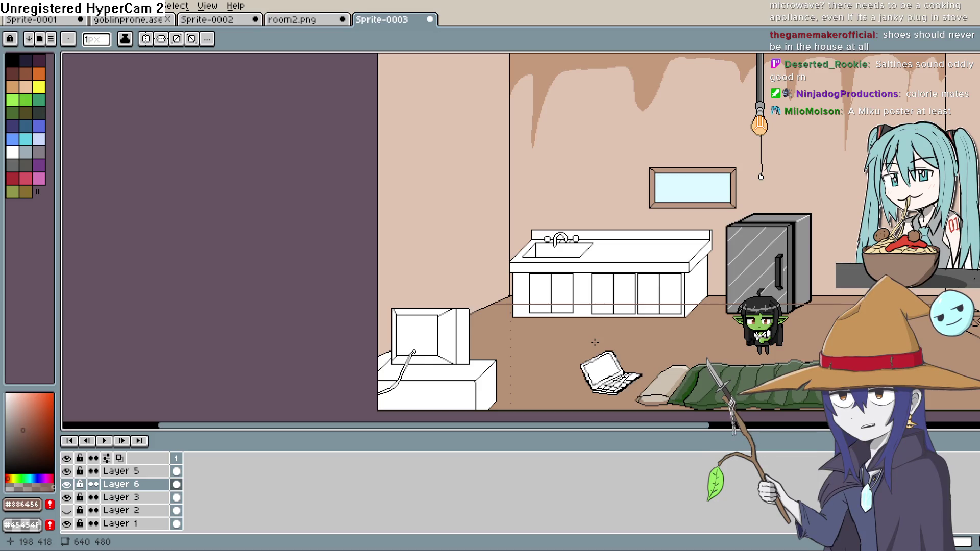
scroll(642, 209, down, 2)
scroll(641, 208, up, 3)
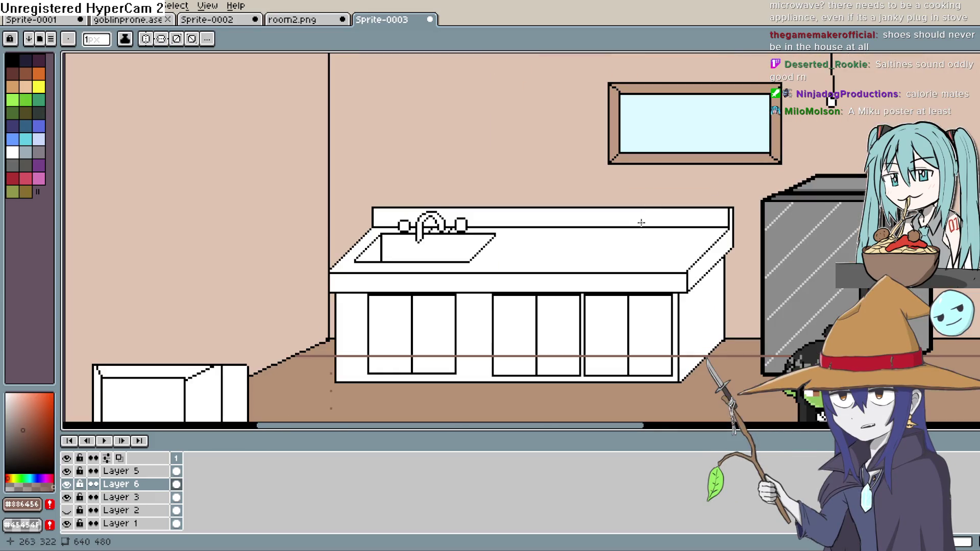
scroll(549, 223, down, 1)
scroll(494, 249, up, 1)
key(b)
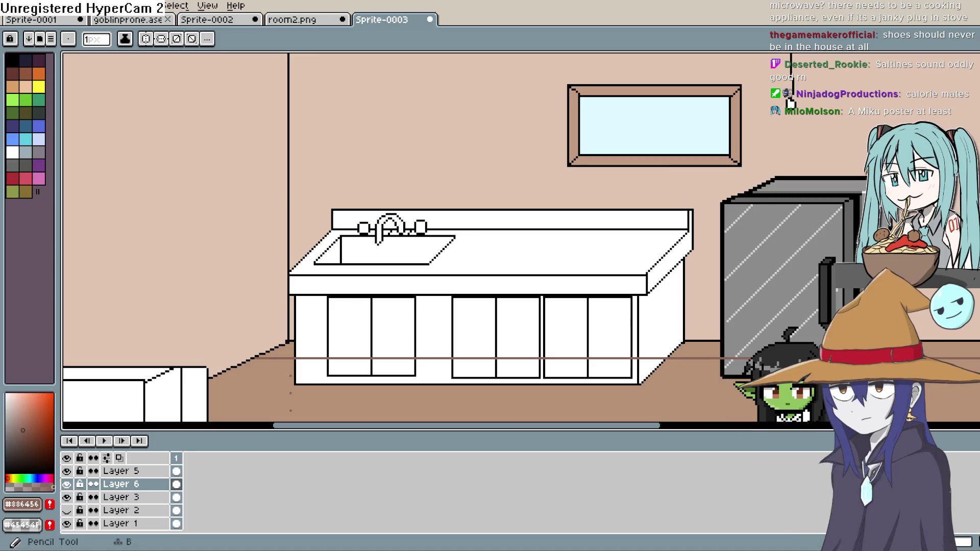
drag(504, 260, 567, 175)
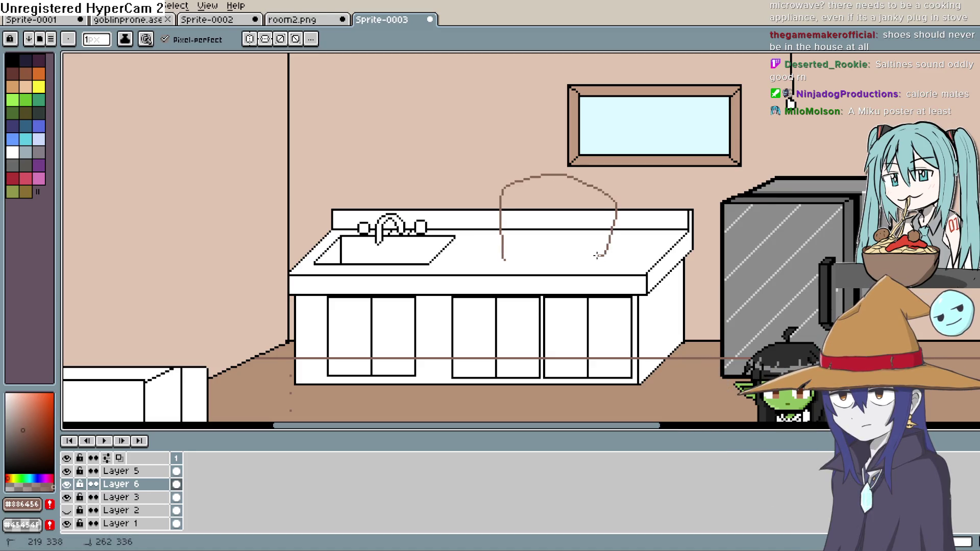
key(ctrl+z)
scroll(632, 218, down, 3)
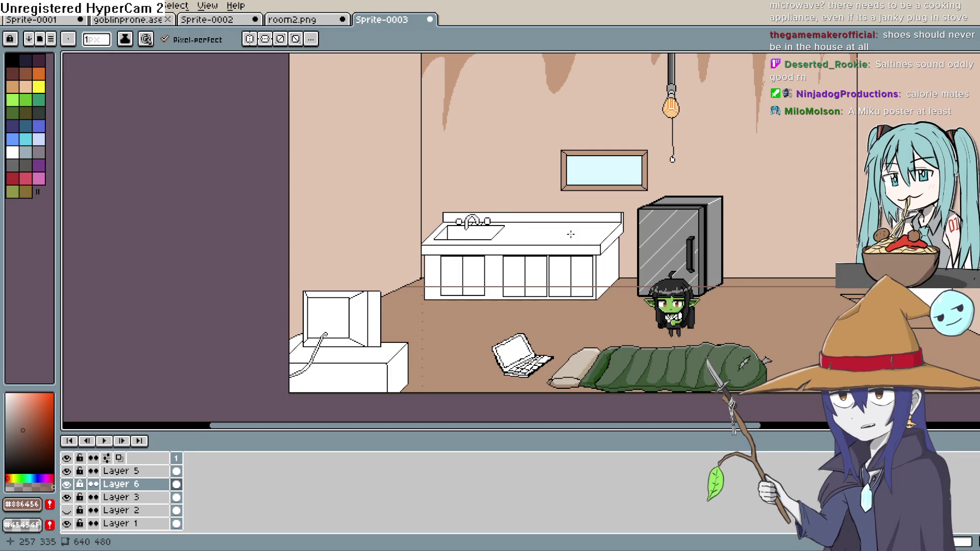
key(space)
Pan across the room from the fridge to the TV and laptop floor area.
mouse_move(740, 282)
mouse_down()
mouse_move(659, 171)
mouse_move(645, 234)
mouse_up()
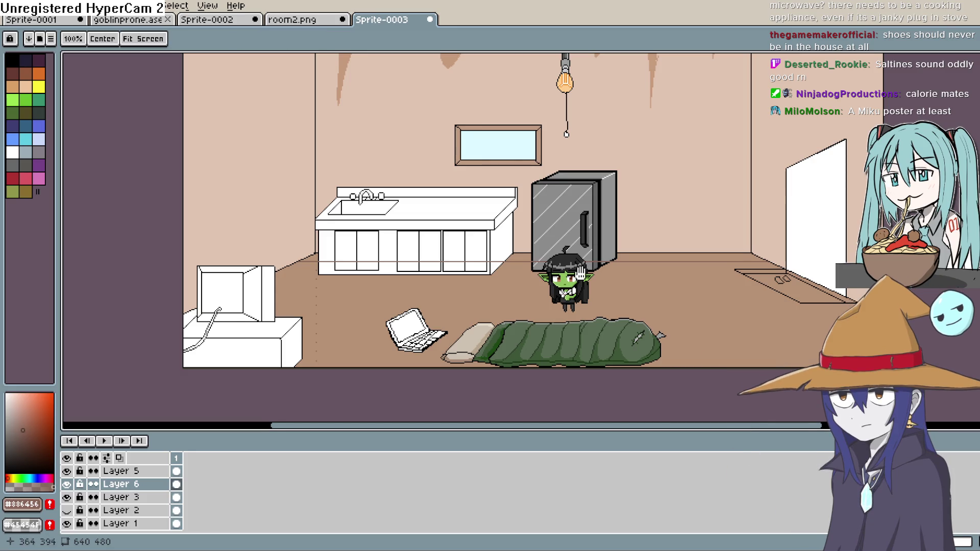
scroll(628, 209, down, 2)
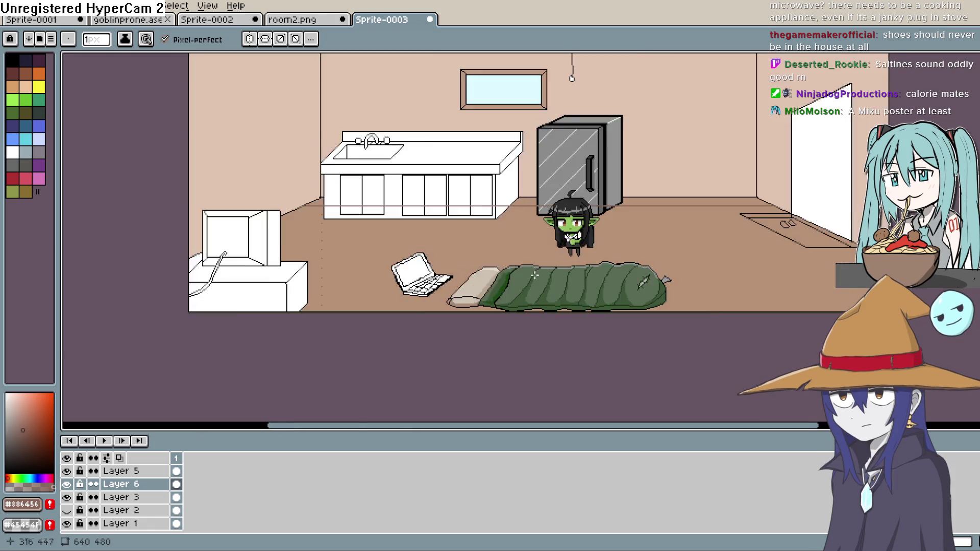
scroll(562, 306, up, 1)
drag(398, 281, 679, 337)
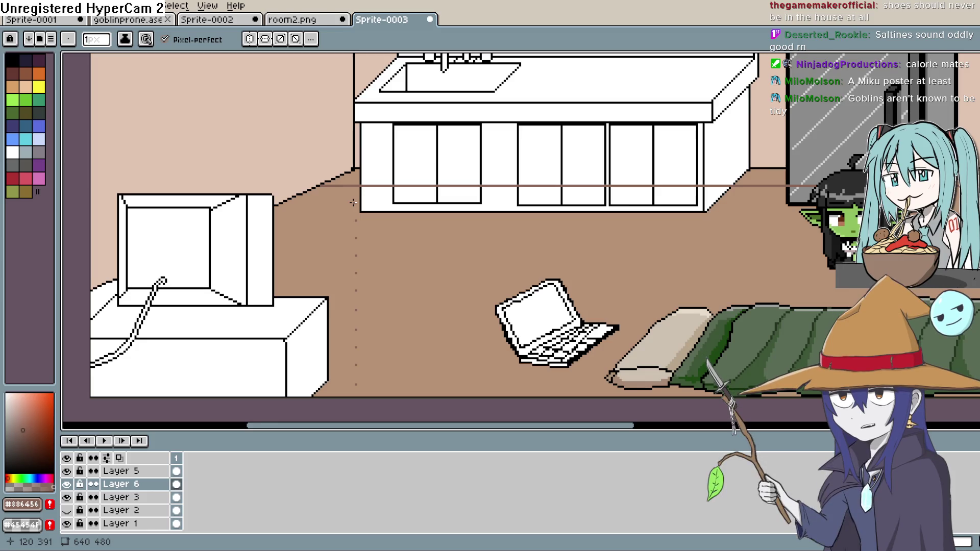
key(h)
drag(493, 294, 376, 278)
drag(516, 266, 414, 262)
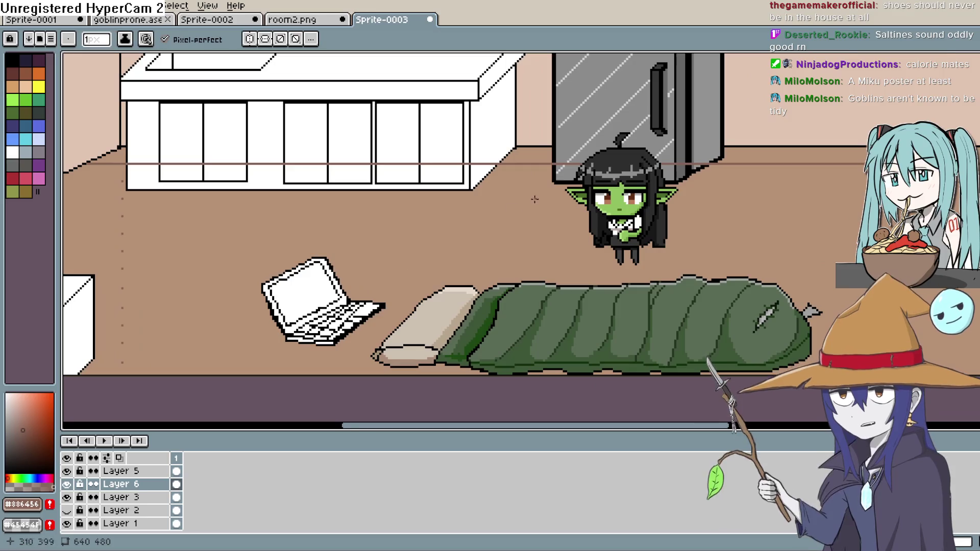
drag(357, 273, 444, 268)
key(b)
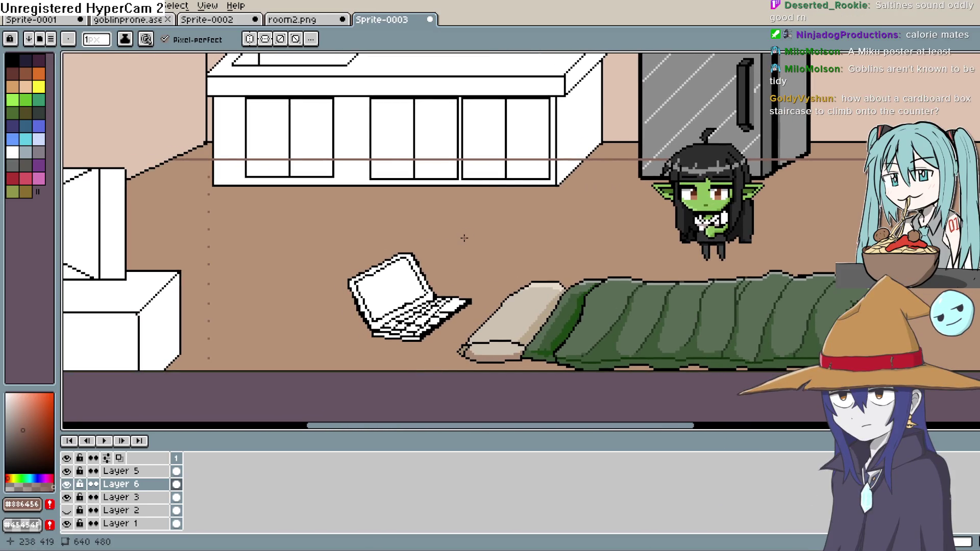
key(h)
drag(282, 228, 353, 251)
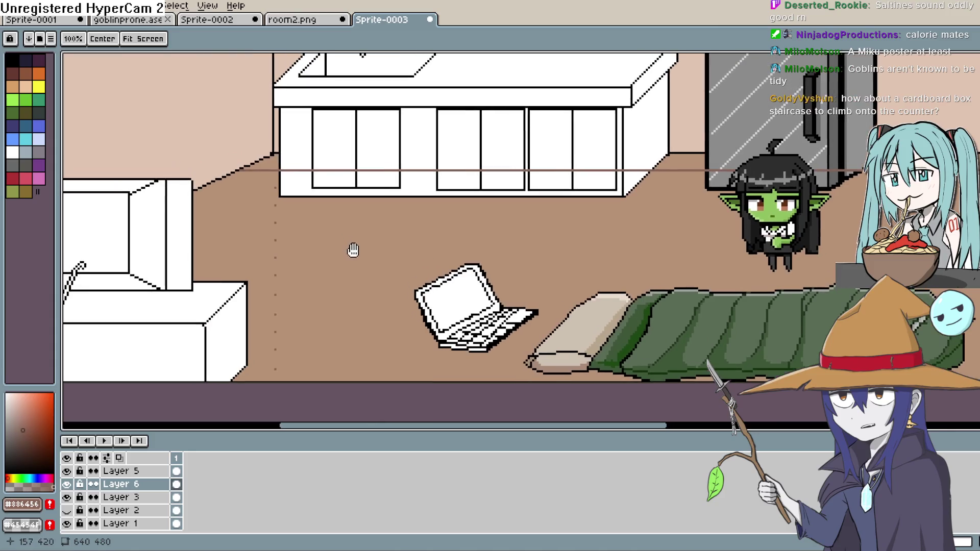
key(b)
scroll(329, 222, up, 4)
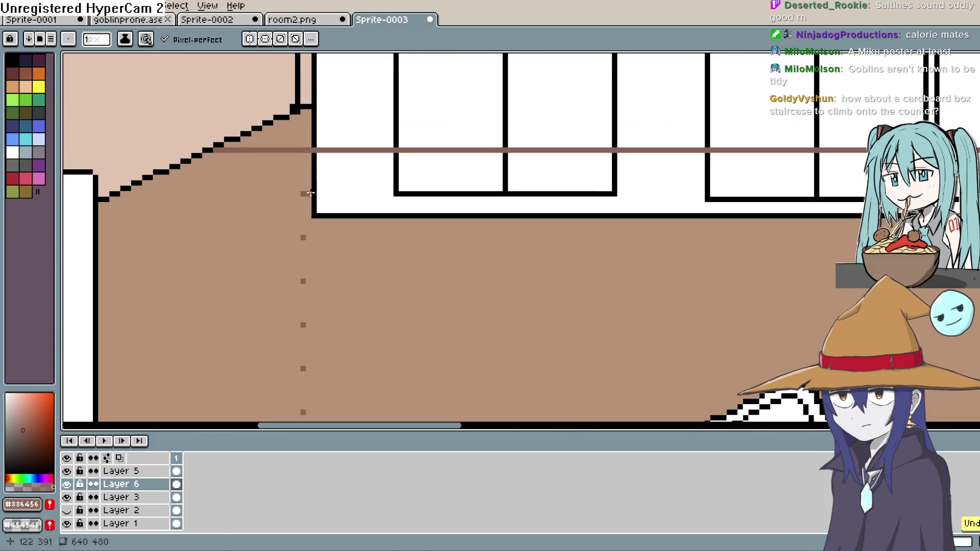
Draw more long horizontal plank lines across the floor, extending right past the goblin.
key(l)
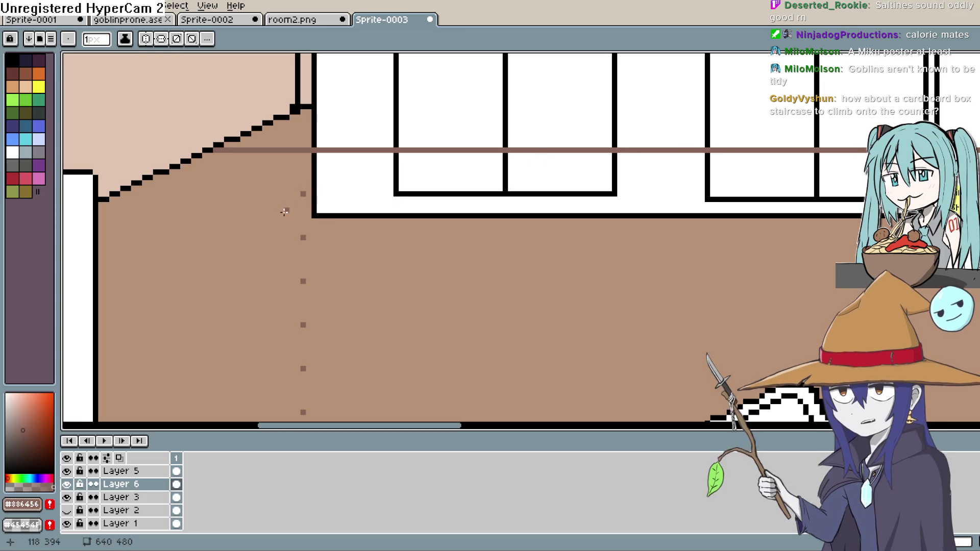
drag(298, 193, 121, 200)
mouse_move(315, 192)
mouse_down()
mouse_move(722, 184)
mouse_move(978, 201)
mouse_move(698, 207)
mouse_move(740, 200)
mouse_up()
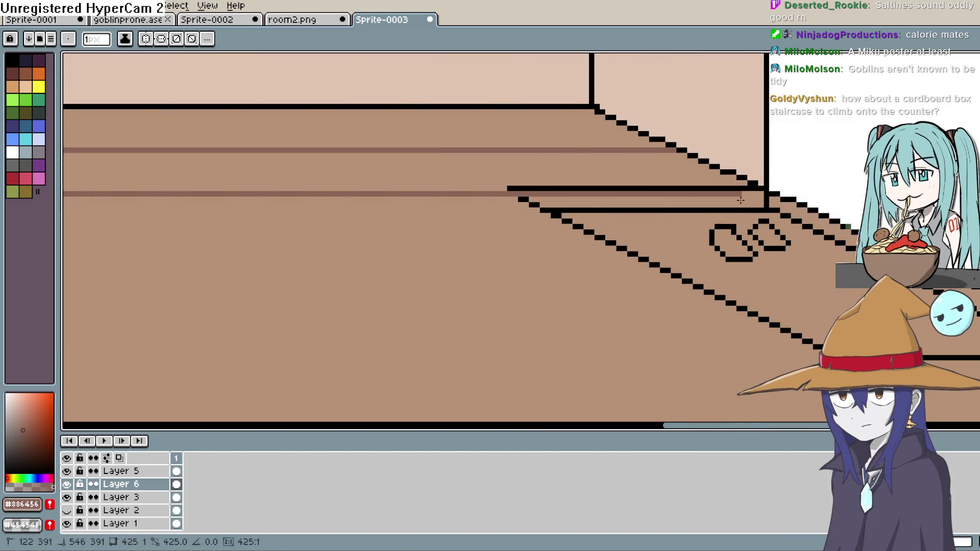
mouse_move(411, 267)
mouse_down()
mouse_move(324, 267)
mouse_move(341, 318)
mouse_move(262, 280)
mouse_move(682, 335)
mouse_up()
key(space)
drag(492, 239, 975, 240)
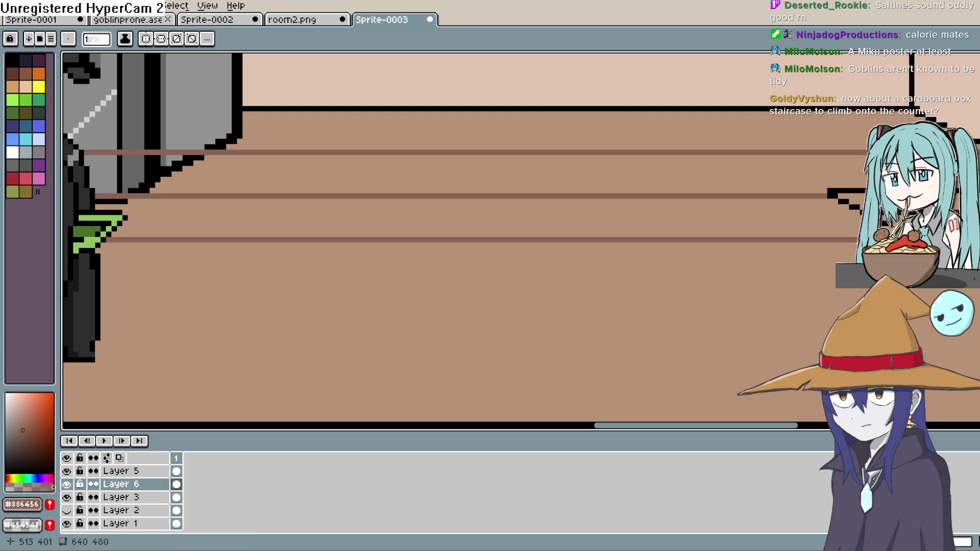
key(space)
mouse_move(323, 360)
mouse_down()
mouse_move(464, 252)
mouse_move(758, 311)
mouse_move(356, 291)
mouse_move(326, 299)
mouse_move(346, 259)
mouse_move(975, 254)
mouse_up()
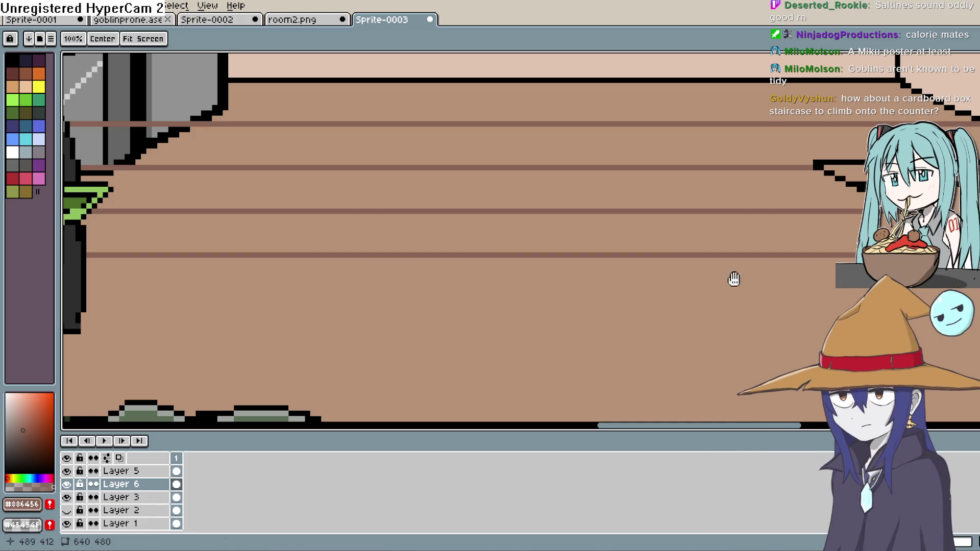
scroll(759, 276, down, 3)
scroll(702, 263, left, 10)
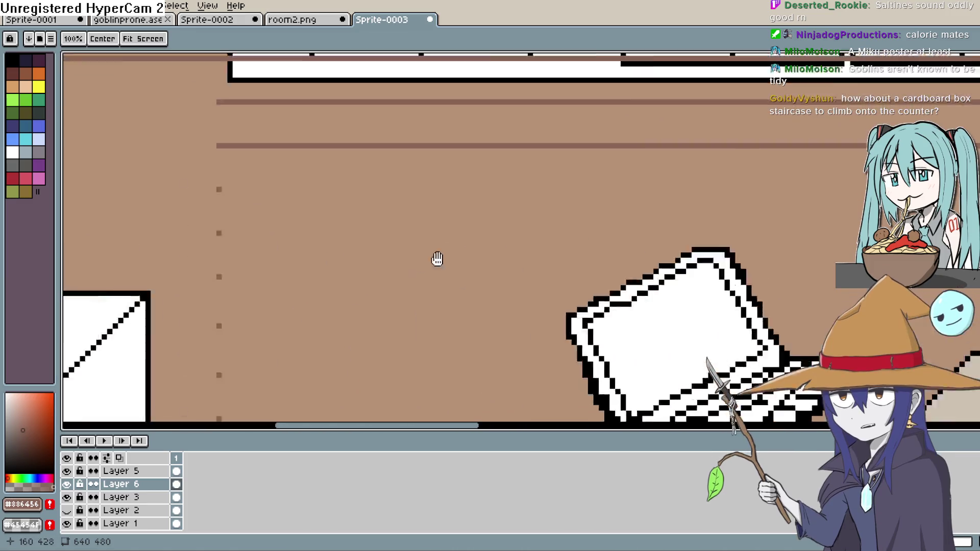
scroll(401, 251, up, 3)
mouse_move(485, 242)
mouse_down()
mouse_move(975, 242)
mouse_move(888, 242)
mouse_up()
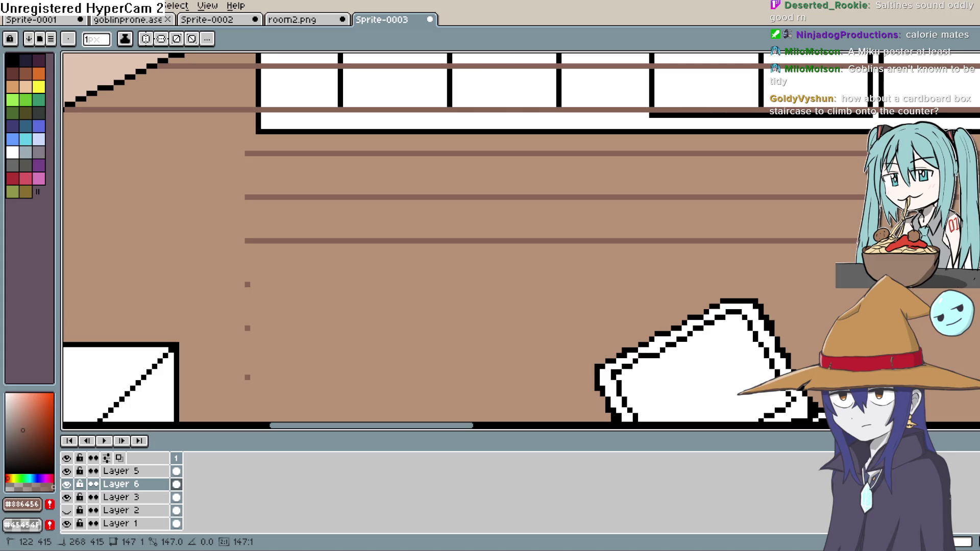
mouse_move(975, 240)
mouse_down()
mouse_move(516, 280)
mouse_move(584, 285)
mouse_move(497, 283)
mouse_move(832, 266)
mouse_move(408, 278)
mouse_move(452, 282)
mouse_up()
click(66, 471)
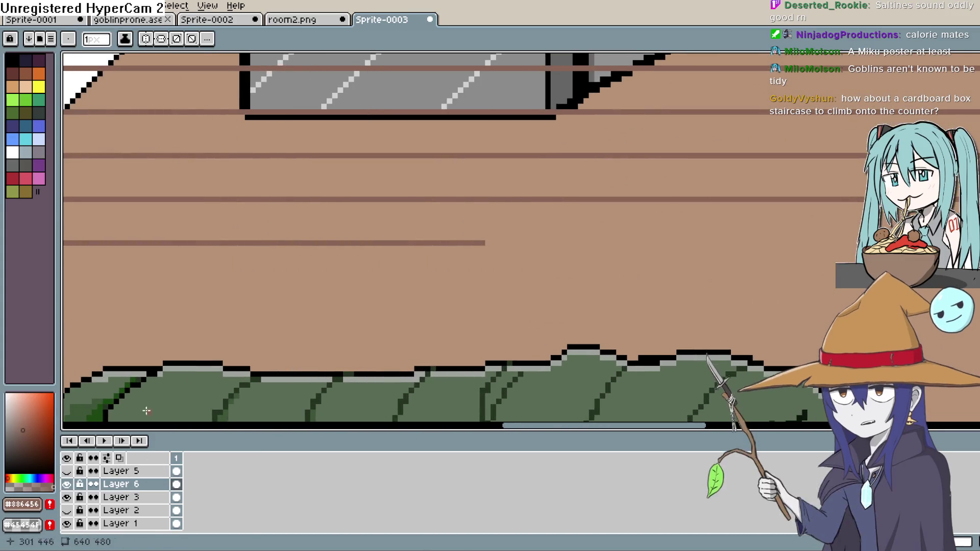
drag(520, 242, 863, 242)
drag(776, 268, 398, 308)
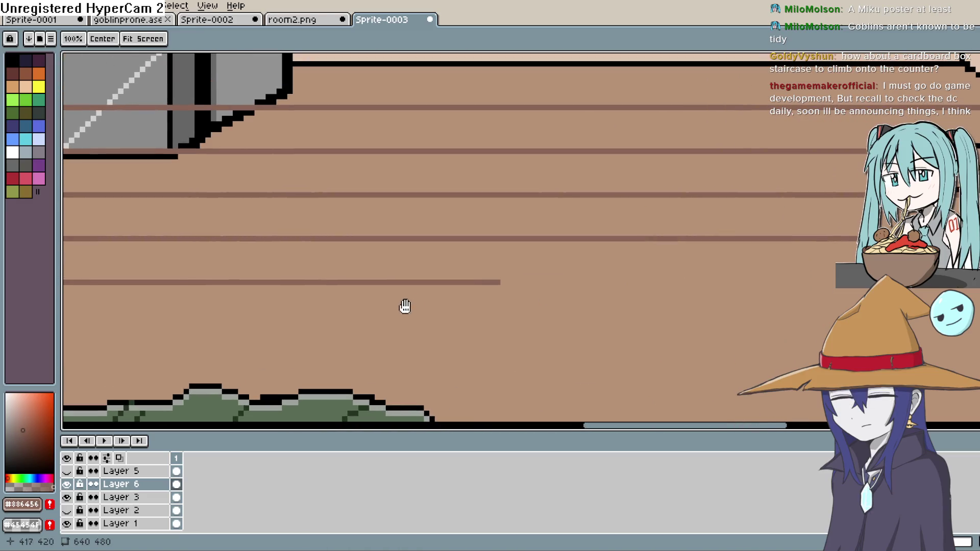
mouse_move(507, 281)
mouse_down()
mouse_move(770, 283)
mouse_move(446, 320)
mouse_up()
drag(547, 291, 815, 273)
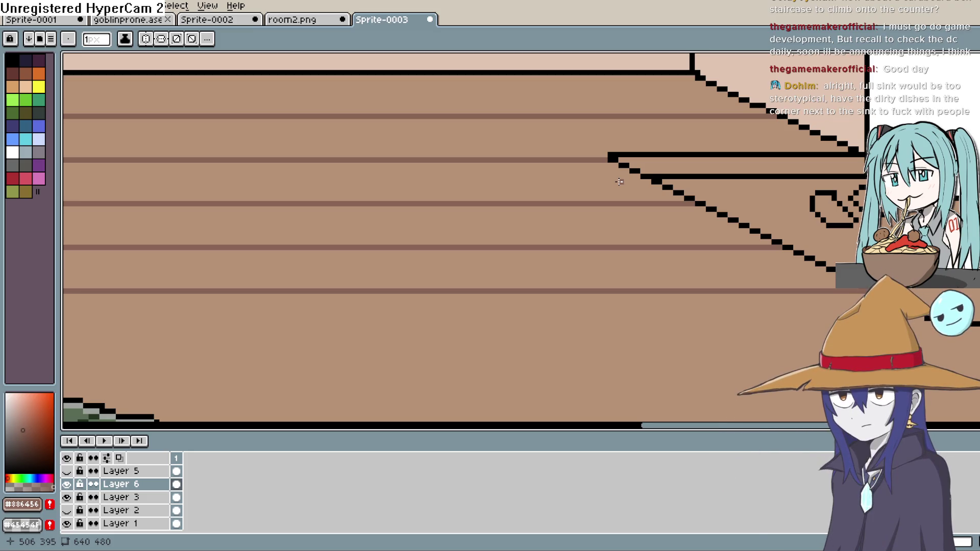
scroll(619, 182, down, 6)
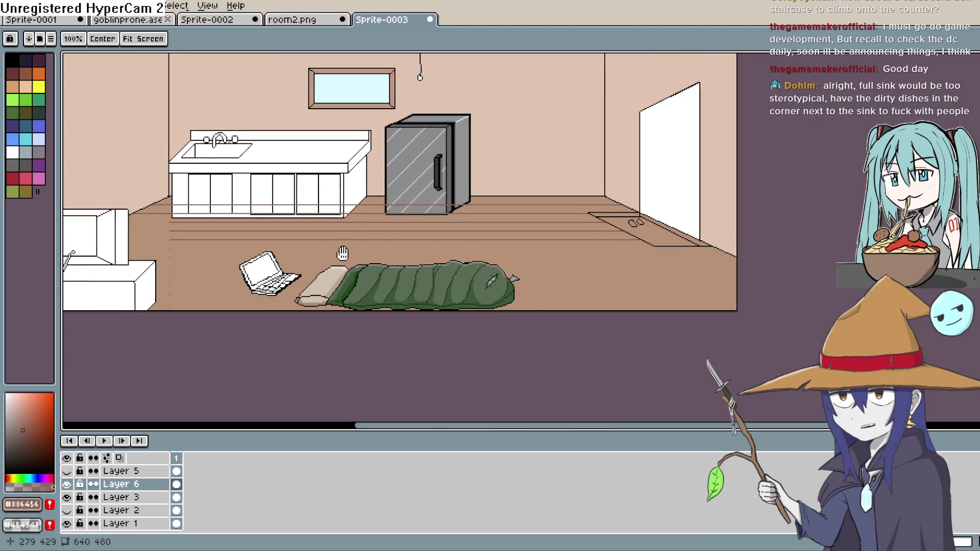
drag(342, 254, 661, 194)
drag(589, 188, 588, 207)
scroll(589, 207, up, 2)
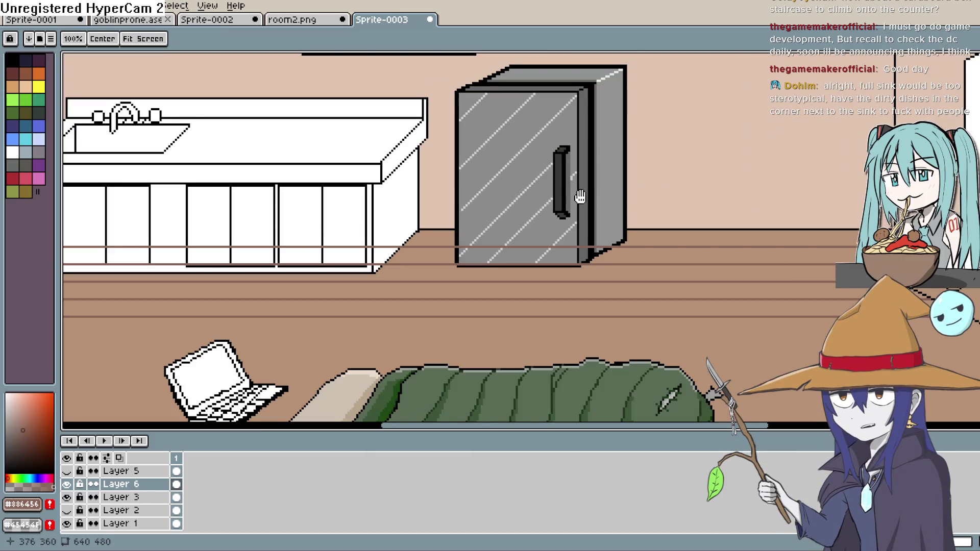
scroll(624, 196, down, 2)
mouse_move(514, 229)
mouse_down()
mouse_move(636, 186)
mouse_move(530, 327)
mouse_move(620, 234)
mouse_up()
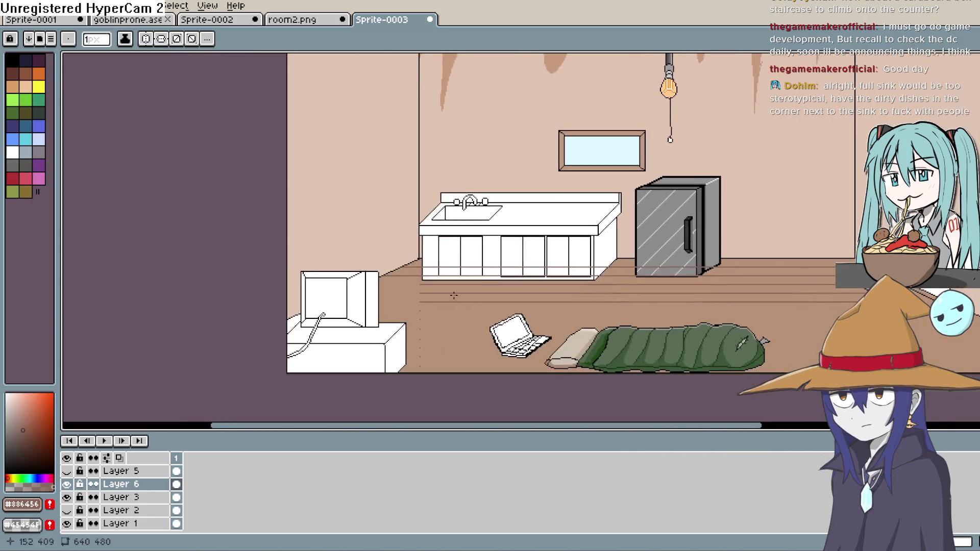
Draw two floor plank lines extending left from the guide dots.
scroll(401, 301, up, 2)
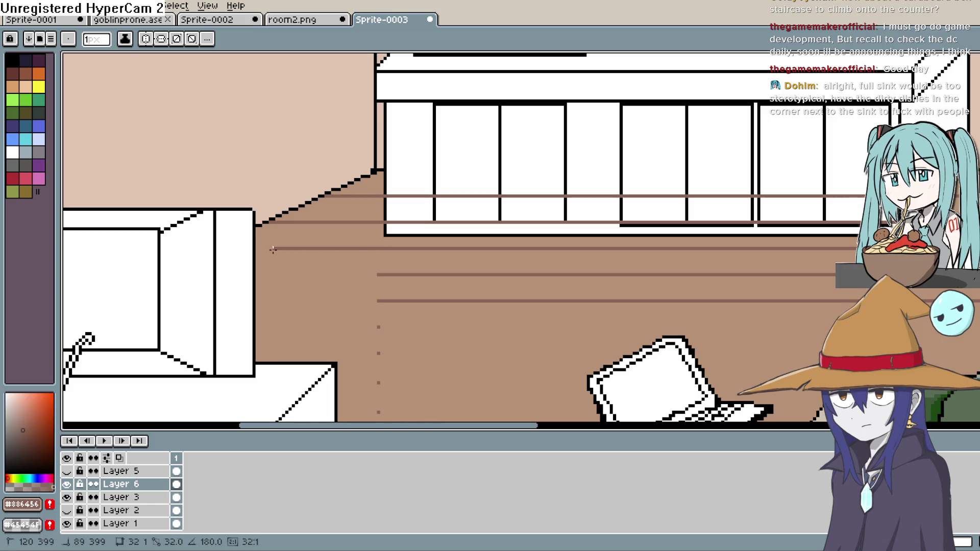
drag(239, 252, 239, 253)
drag(378, 276, 256, 287)
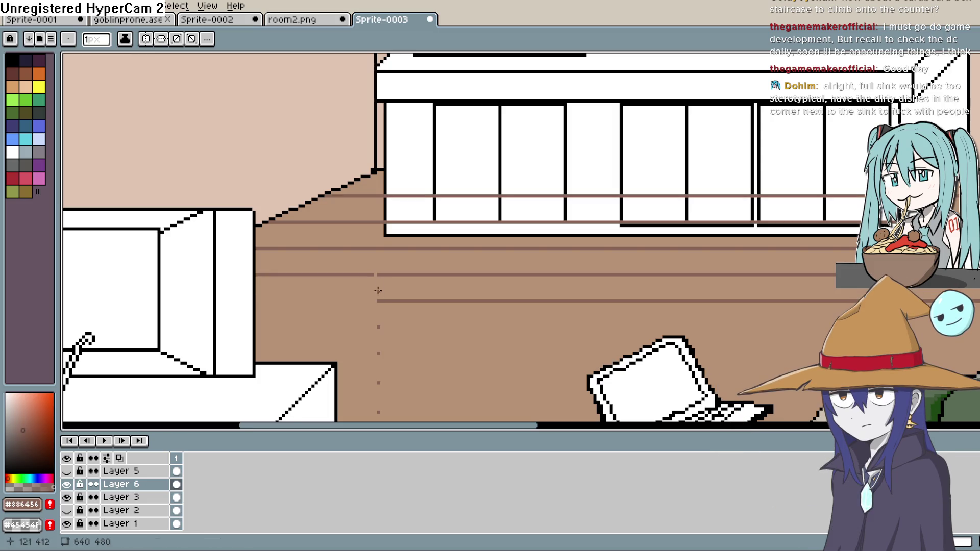
drag(378, 301, 258, 306)
Extend a floor plank line to the right across the TV cabinet area.
drag(372, 340, 321, 304)
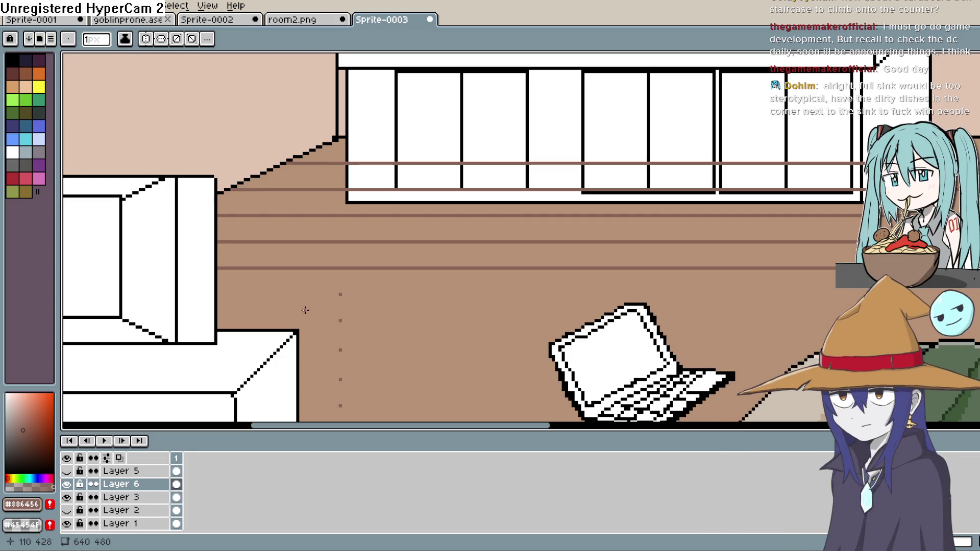
scroll(301, 309, down, 2)
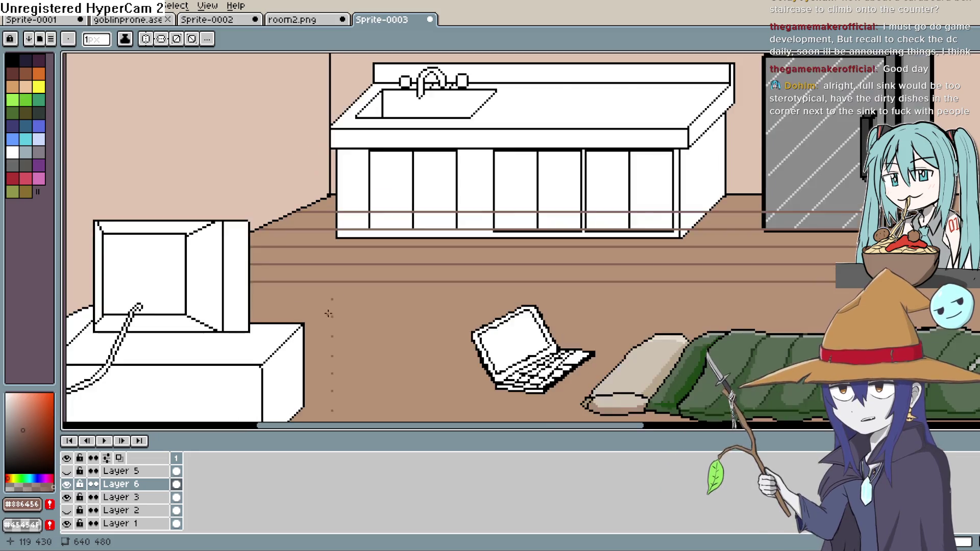
scroll(433, 369, up, 3)
drag(433, 369, 541, 359)
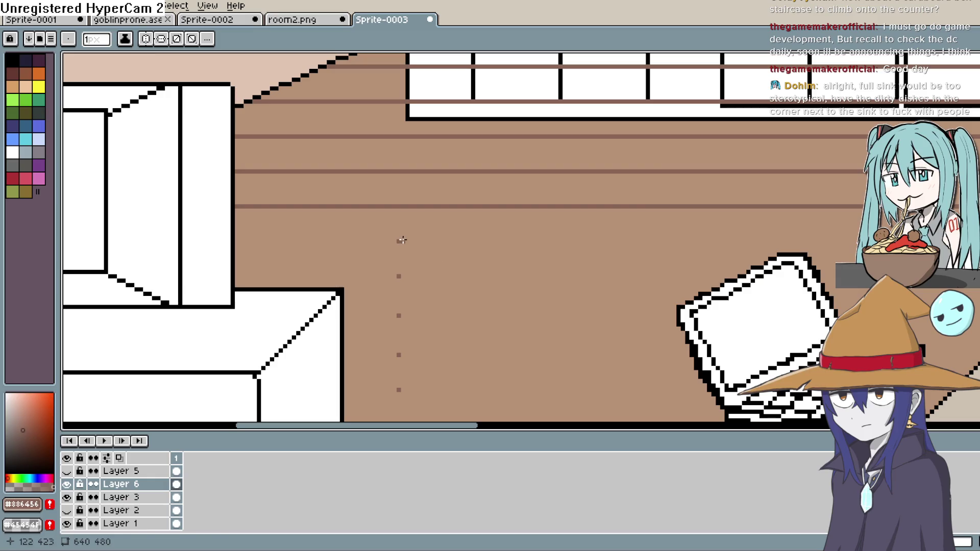
scroll(520, 240, right, 8)
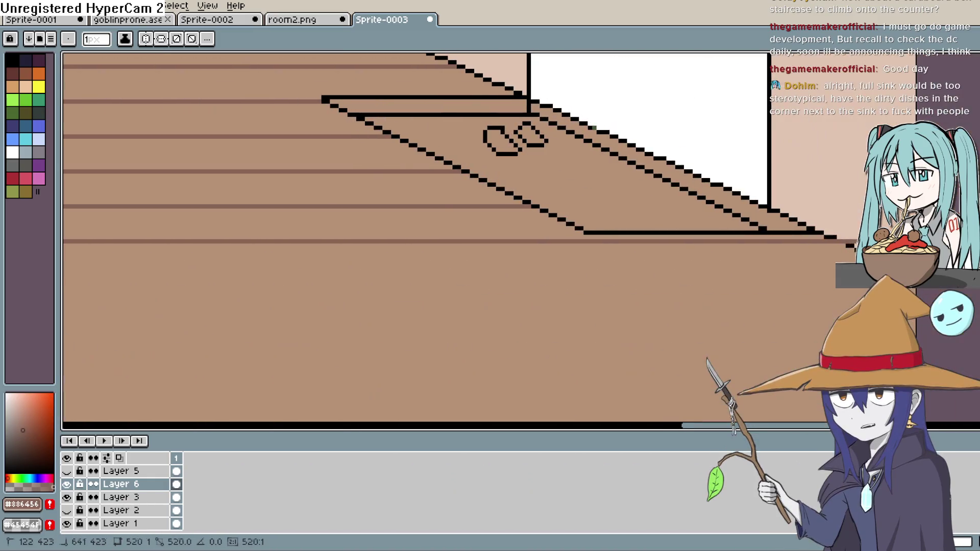
mouse_move(656, 273)
mouse_down()
mouse_move(702, 261)
mouse_move(832, 256)
mouse_up()
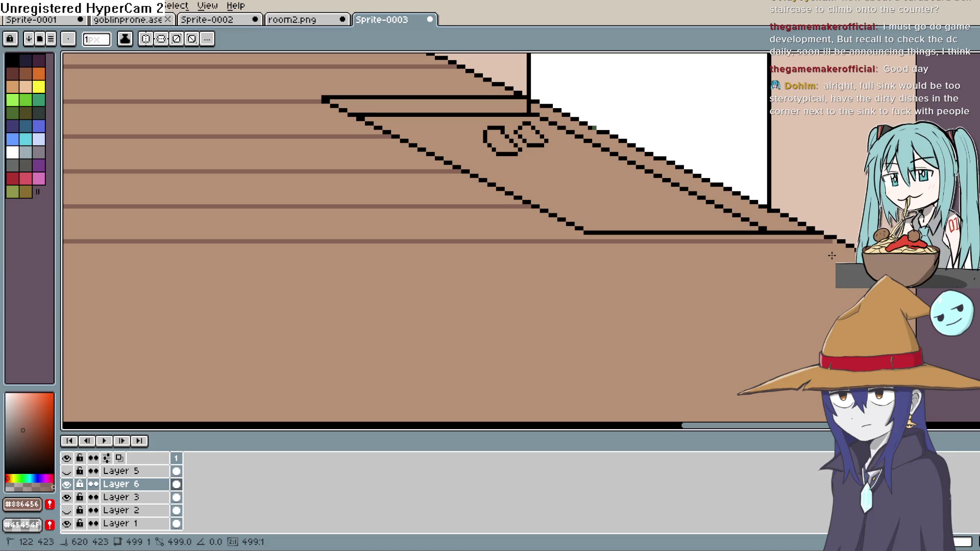
Draw a plank line from a guide dot toward the laptop and begin the next at the lower dot.
mouse_move(416, 344)
mouse_down()
mouse_move(669, 258)
mouse_move(608, 295)
mouse_move(303, 300)
mouse_move(738, 340)
mouse_up()
drag(254, 301, 305, 292)
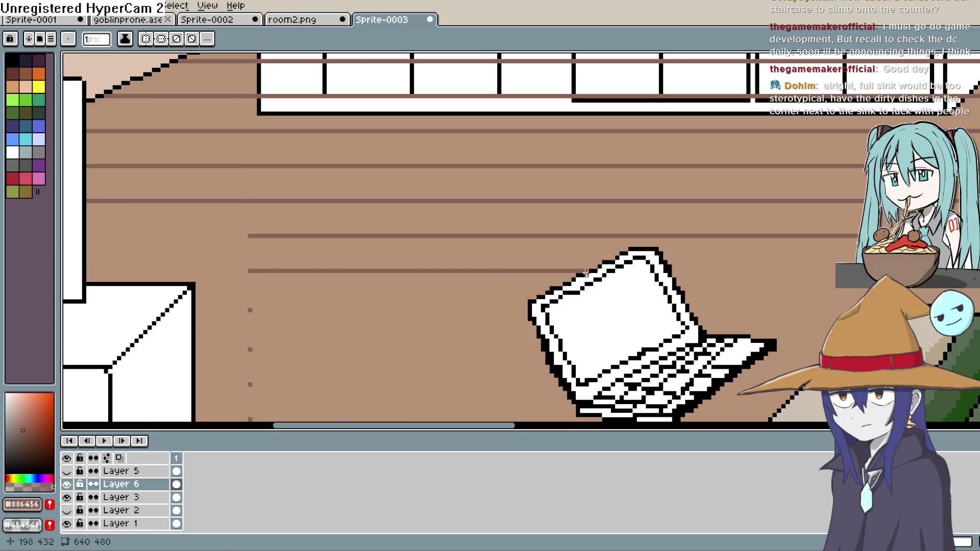
drag(250, 310, 391, 310)
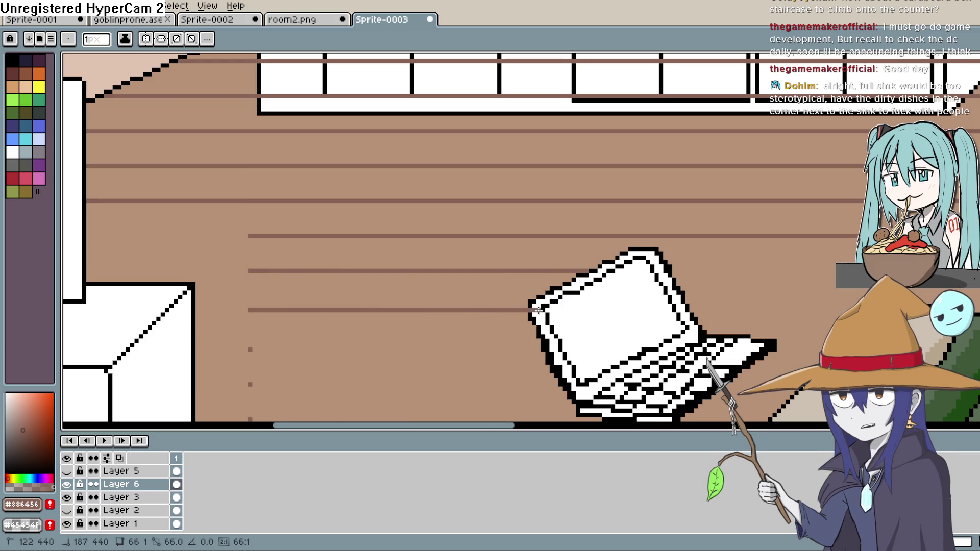
drag(254, 347, 254, 348)
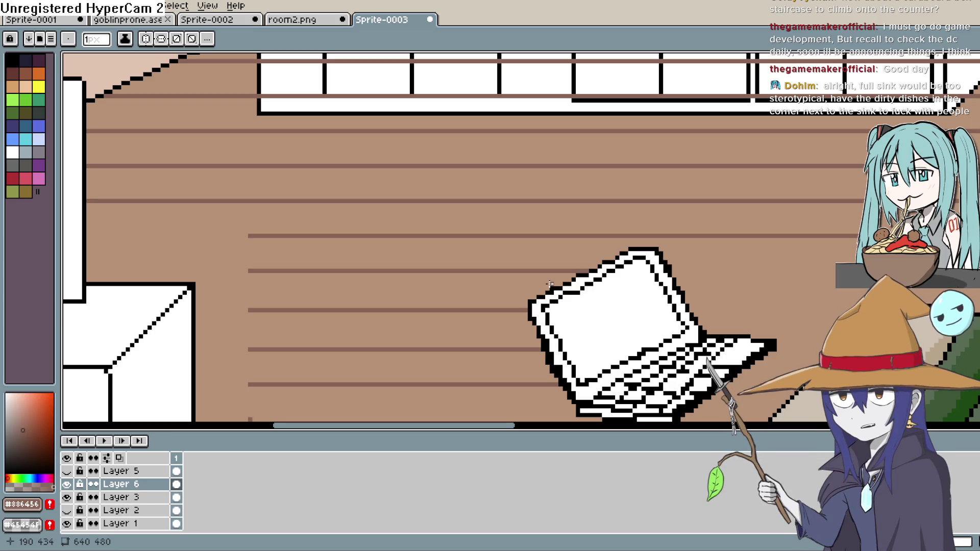
Draw a long plank line across the floor beneath the laptop.
scroll(459, 281, down, 5)
scroll(460, 281, left, 2)
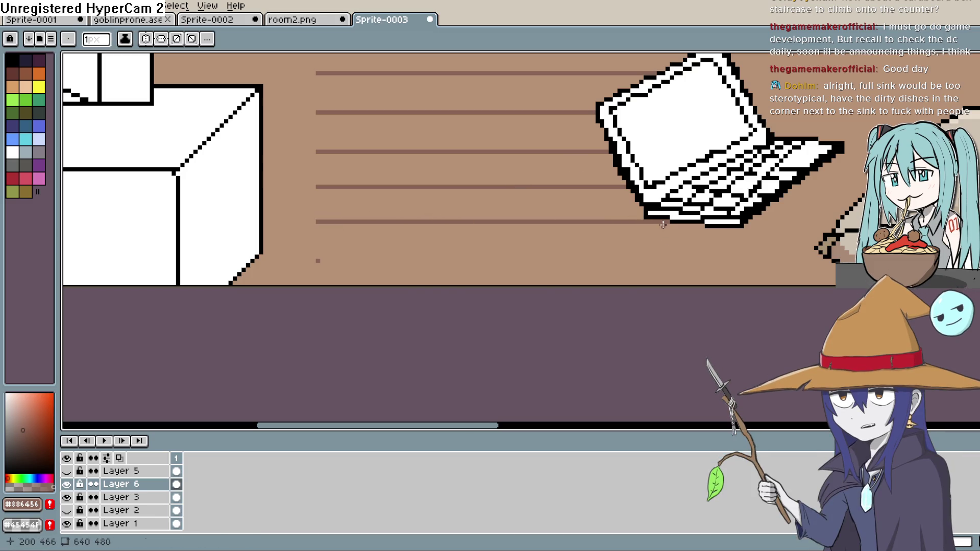
mouse_move(317, 261)
mouse_down()
mouse_move(792, 254)
mouse_move(832, 262)
mouse_up()
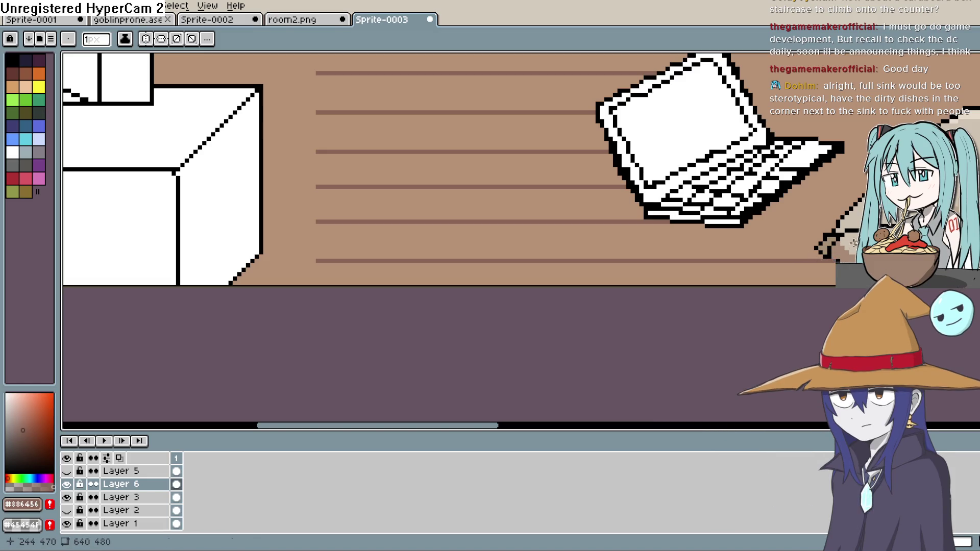
scroll(656, 284, right, 3)
scroll(657, 285, up, 1)
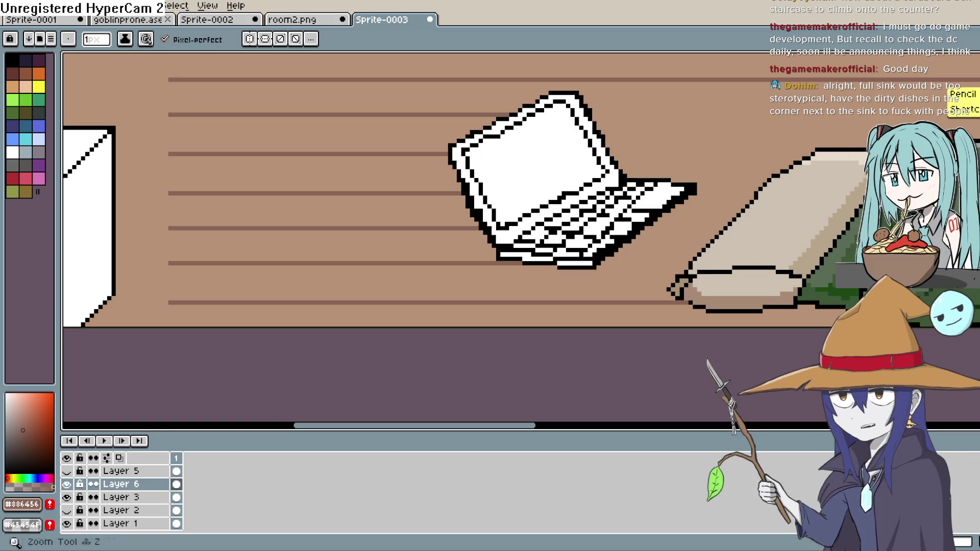
Sample black from the laptop outline and toggle Layer 6 off and on to compare.
key(i)
click(693, 301)
key(b)
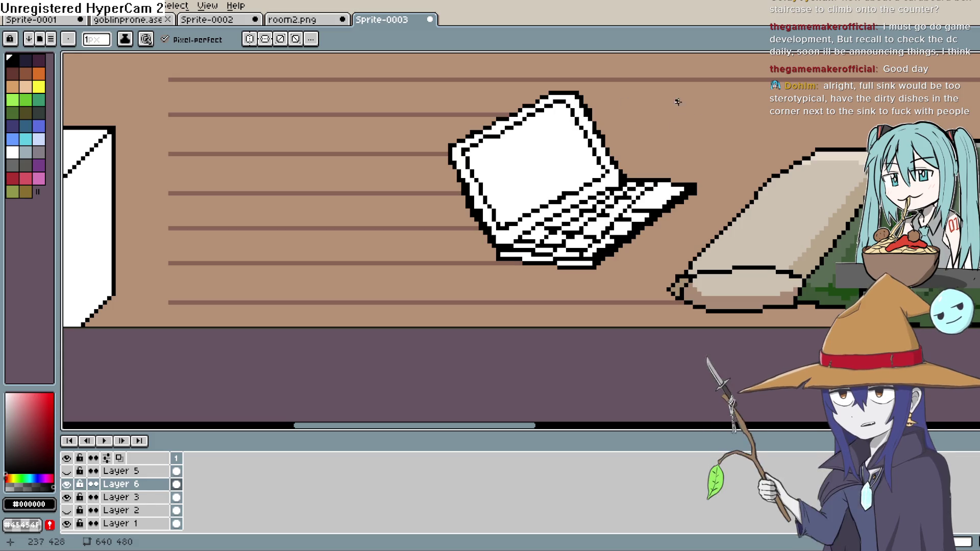
key(space)
drag(604, 196, 594, 244)
mouse_move(794, 235)
mouse_down()
mouse_move(674, 197)
mouse_move(658, 181)
mouse_up()
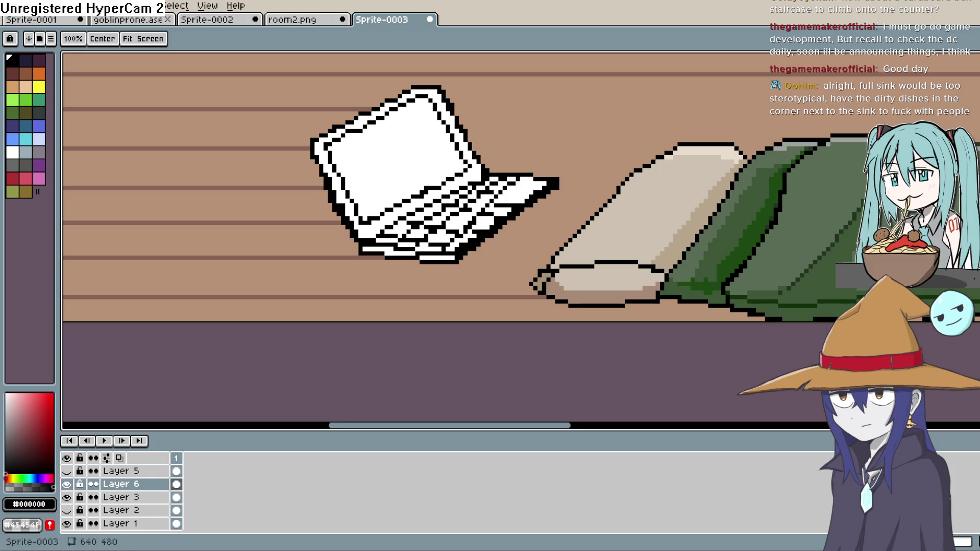
click(67, 484)
click(67, 484)
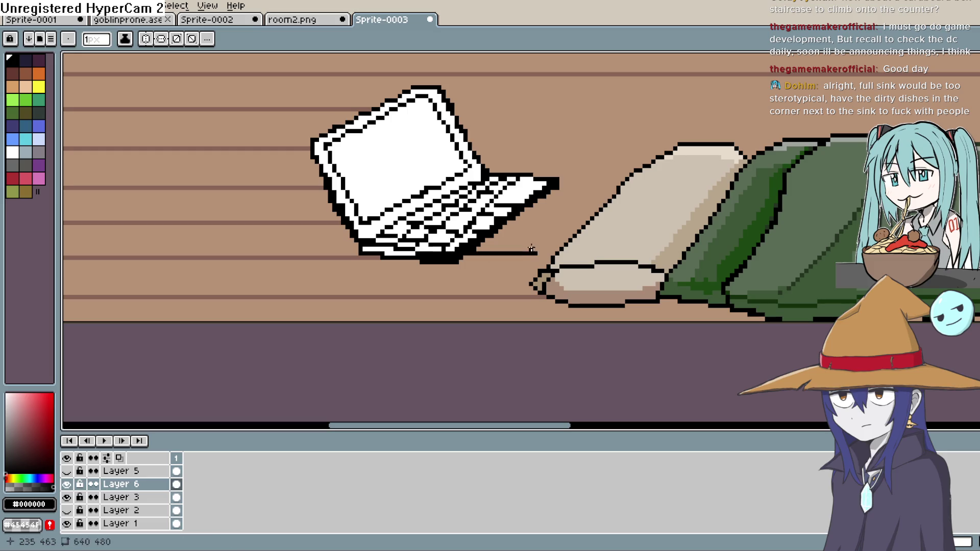
Sample the brown plank colour again and view the whole room.
key(i)
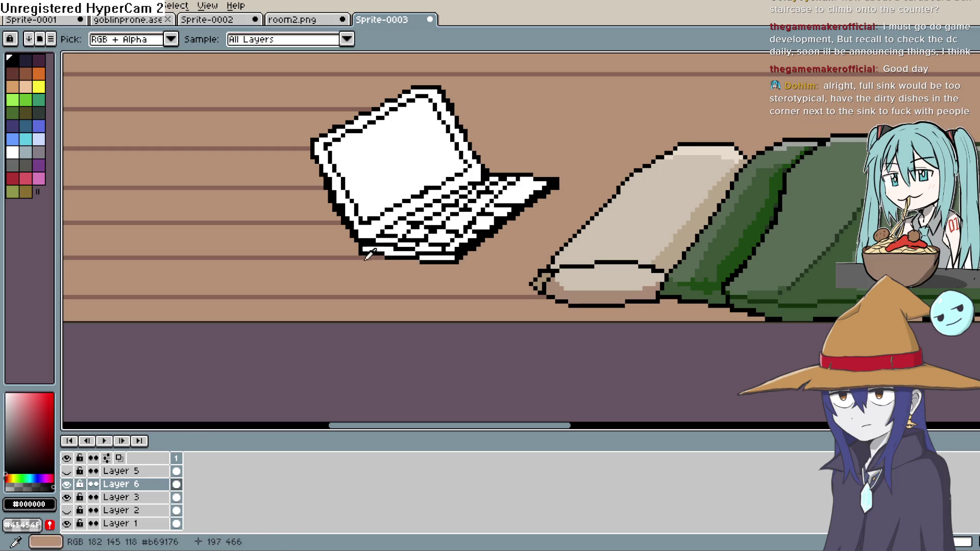
click(363, 252)
key(b)
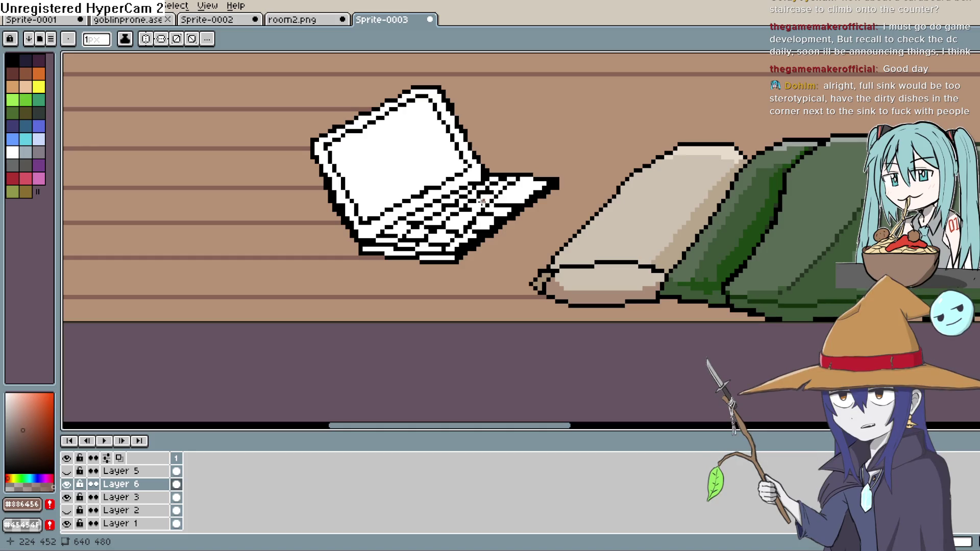
scroll(482, 202, down, 5)
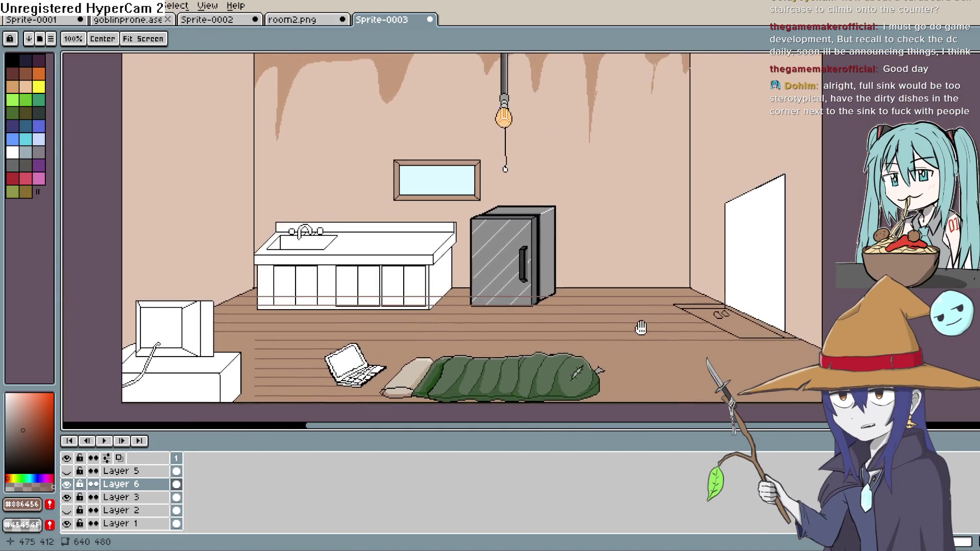
drag(641, 328, 582, 223)
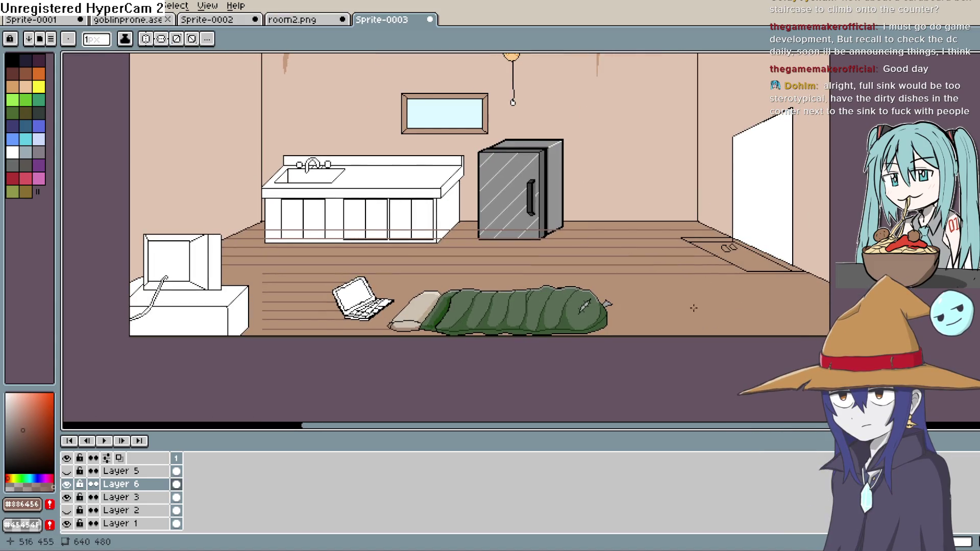
Extend four plank stripes leftward up to the TV cabinet.
scroll(268, 265, up, 3)
scroll(501, 284, down, 1)
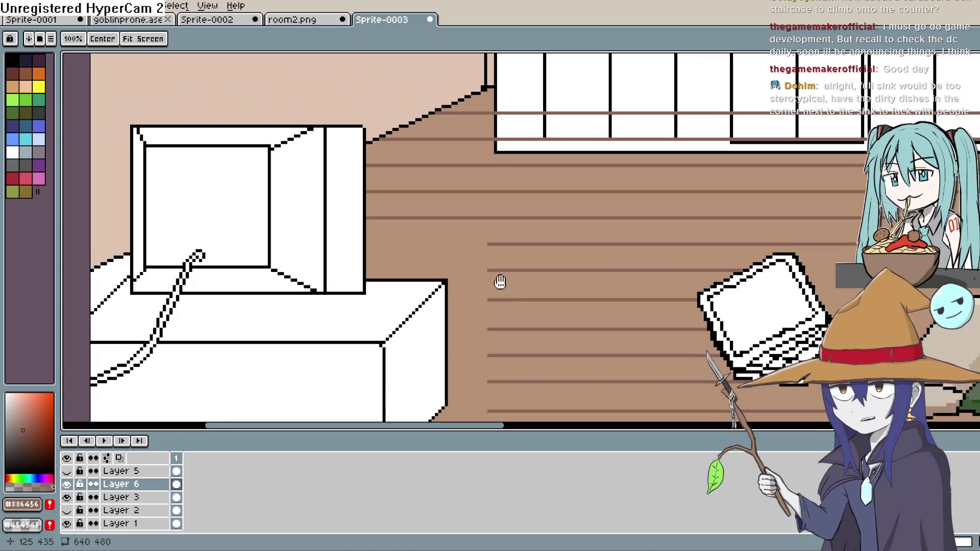
scroll(488, 247, up, 2)
drag(481, 240, 413, 244)
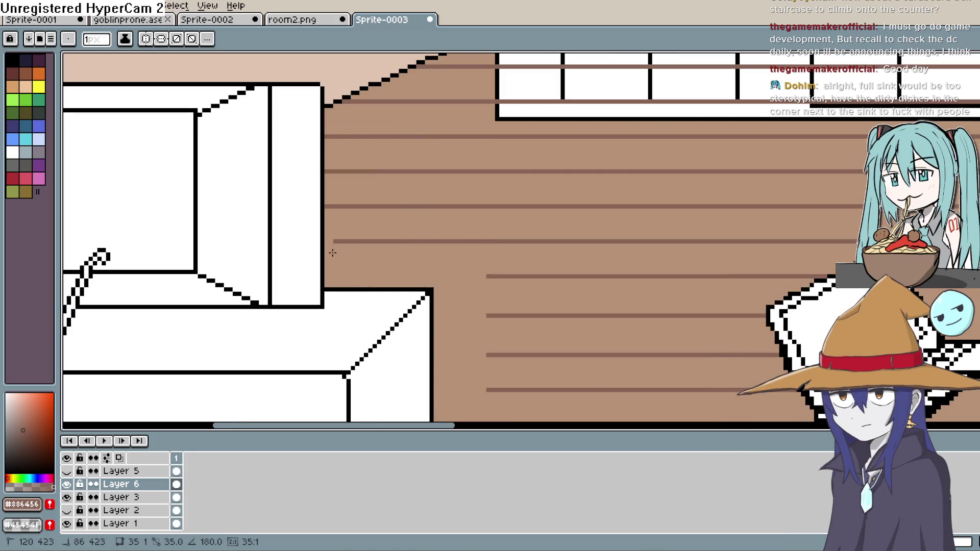
drag(486, 276, 427, 276)
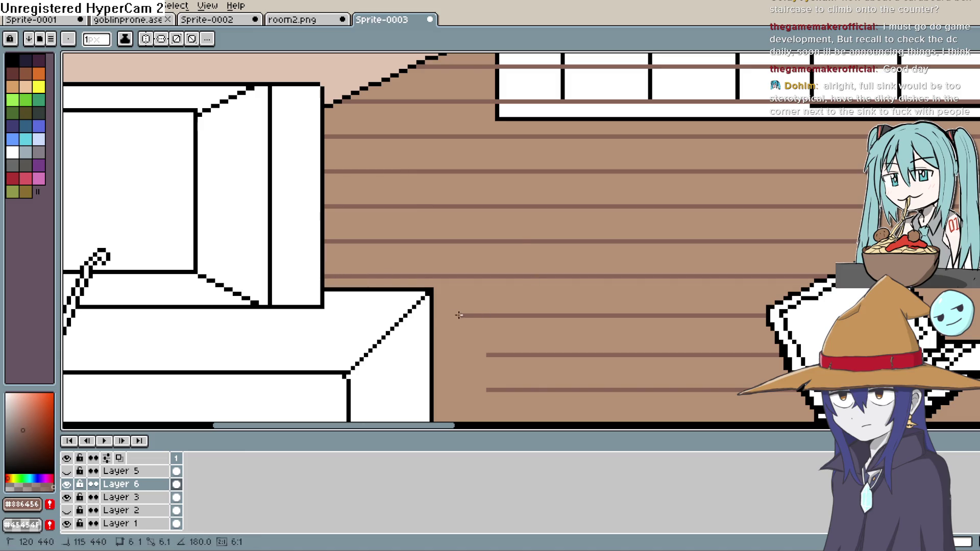
drag(494, 327, 532, 236)
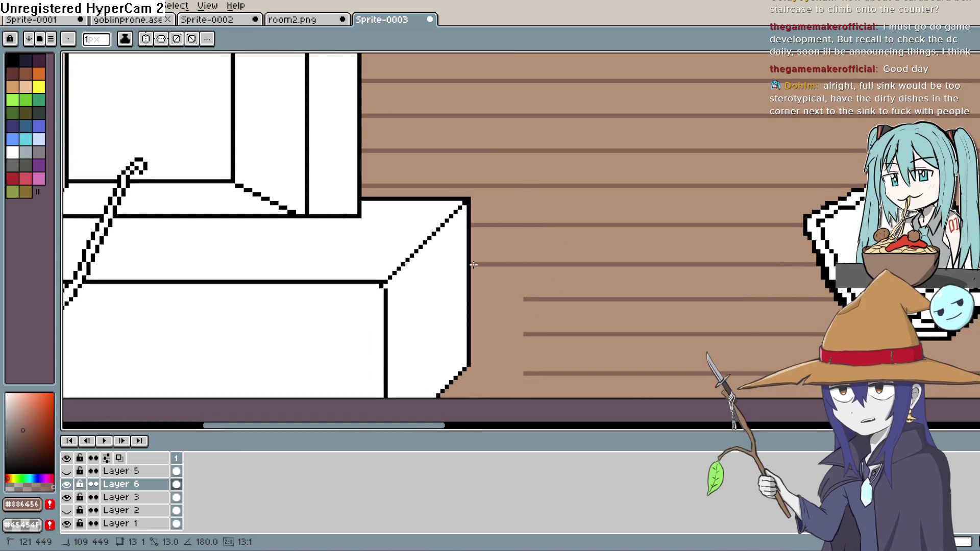
drag(525, 299, 472, 299)
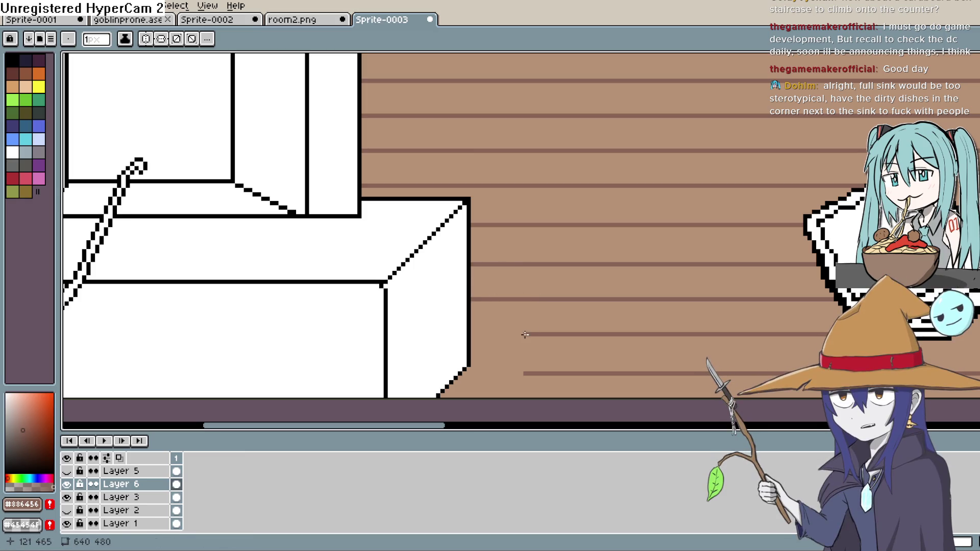
mouse_move(494, 331)
mouse_down()
mouse_move(258, 326)
mouse_move(546, 340)
mouse_up()
Draw a plank line from the laptop's left edge right past the laptop toward the sleeping bag.
key(space)
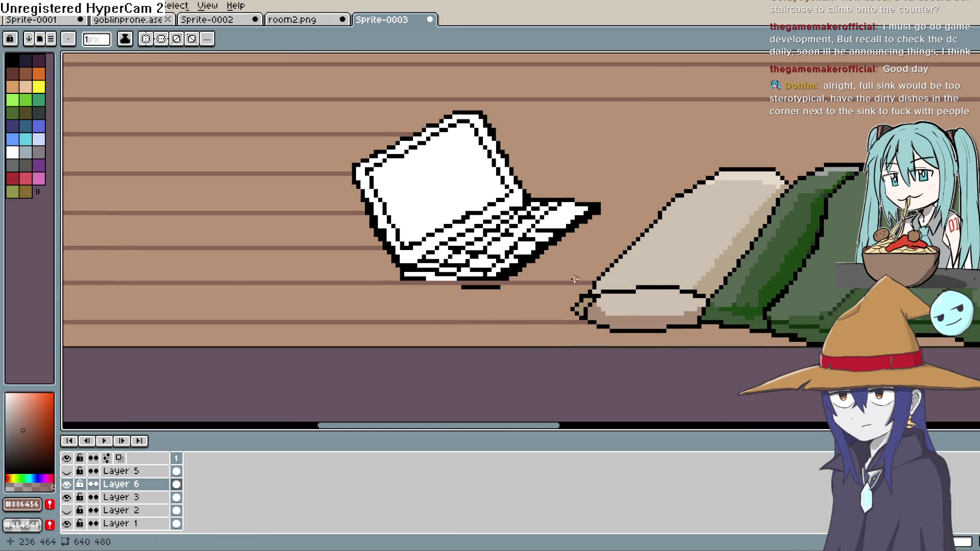
drag(387, 247, 456, 249)
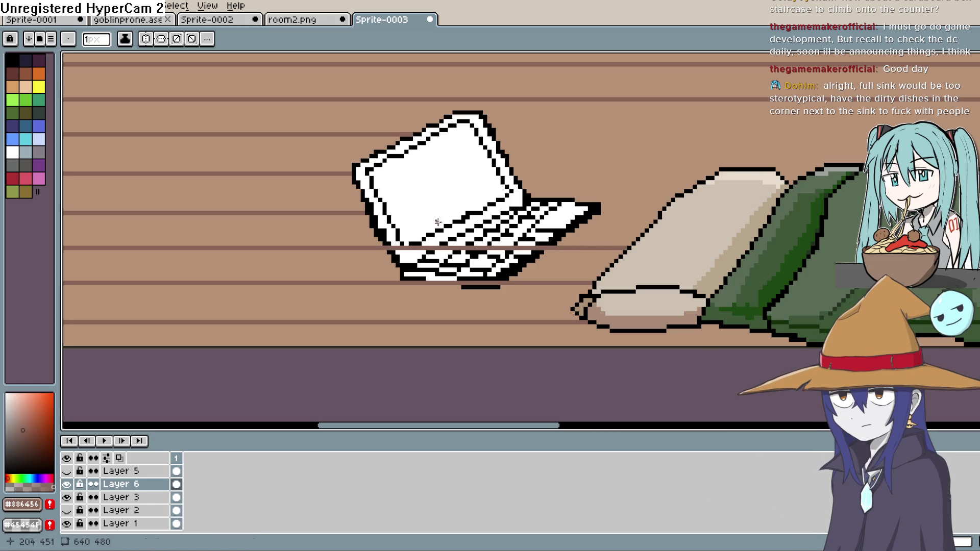
mouse_move(448, 209)
mouse_down()
mouse_move(842, 217)
mouse_move(746, 223)
mouse_up()
drag(868, 215, 868, 214)
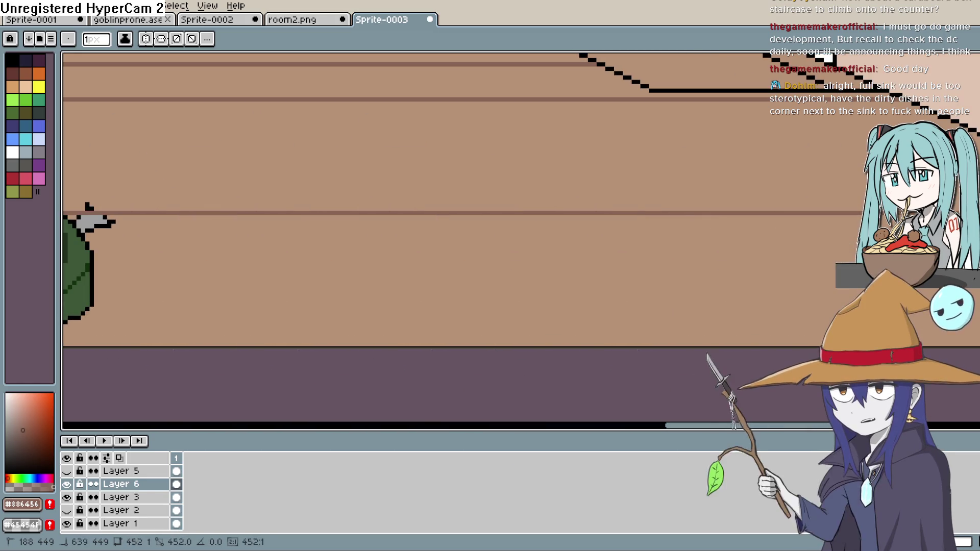
Draw a floor plank line near the laptop toward the sleeping bag's foot.
drag(400, 260, 480, 292)
scroll(481, 292, left, 5)
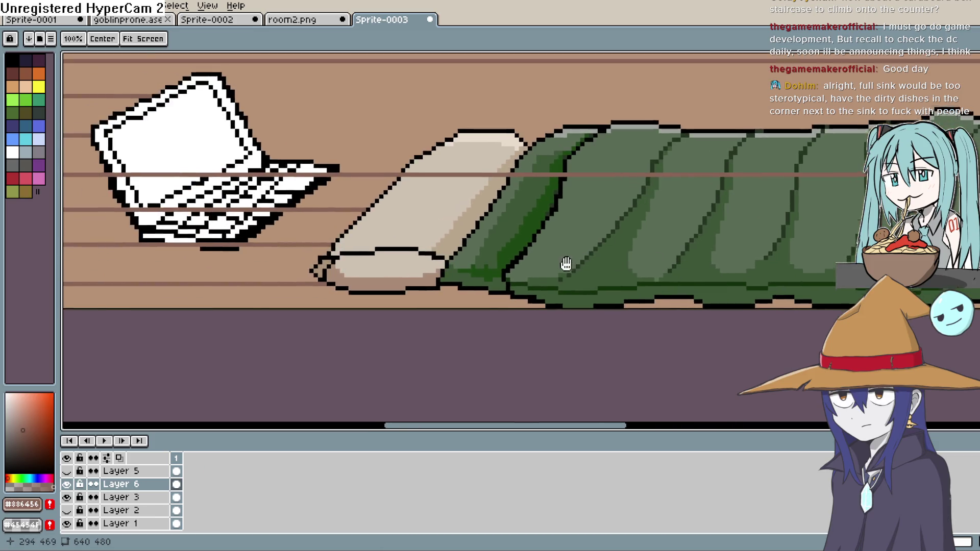
drag(508, 210, 848, 223)
scroll(427, 170, left, 6)
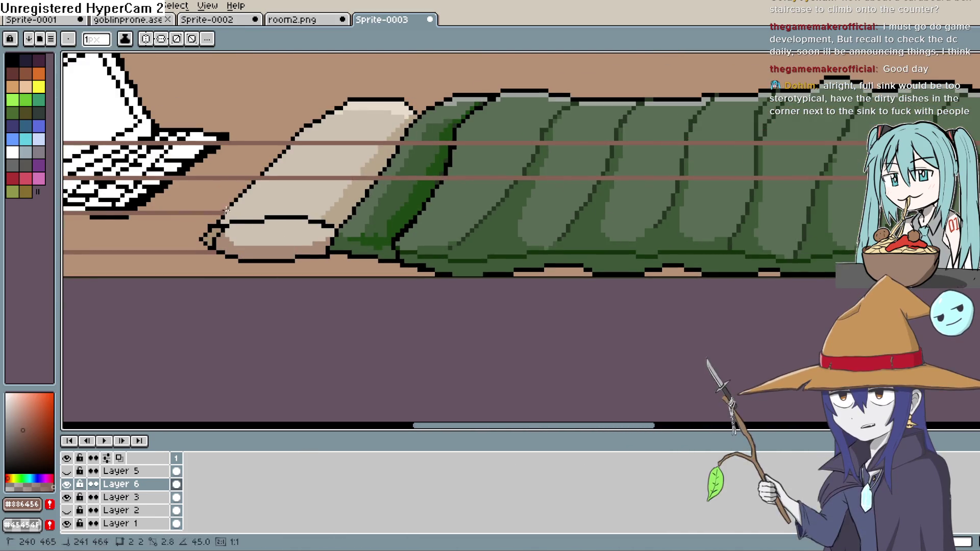
scroll(267, 226, right, 8)
scroll(528, 193, left, 10)
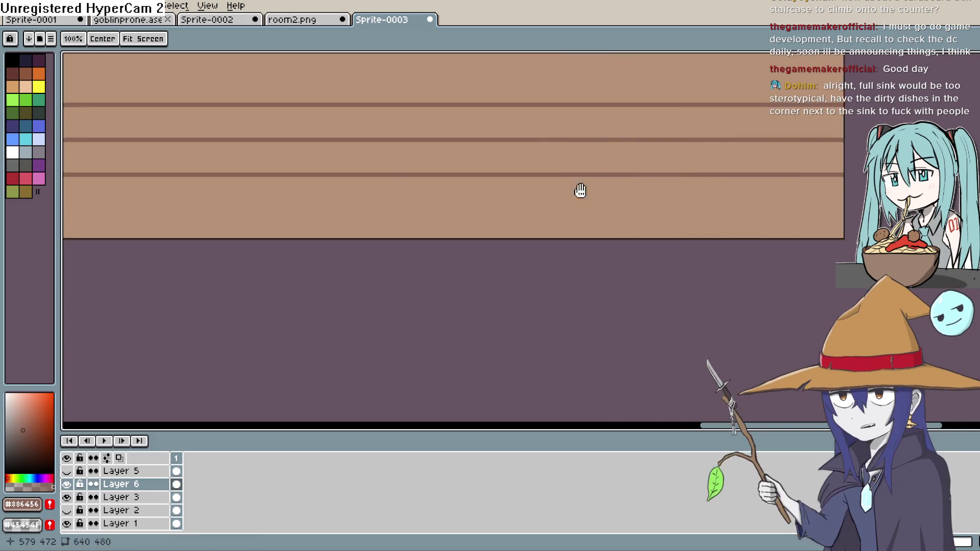
scroll(419, 260, left, 7)
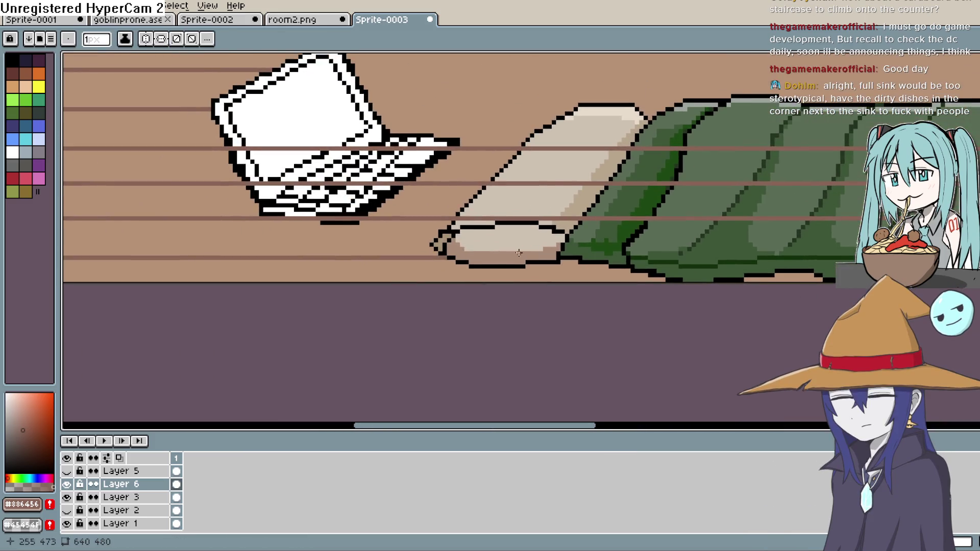
scroll(444, 240, right, 10)
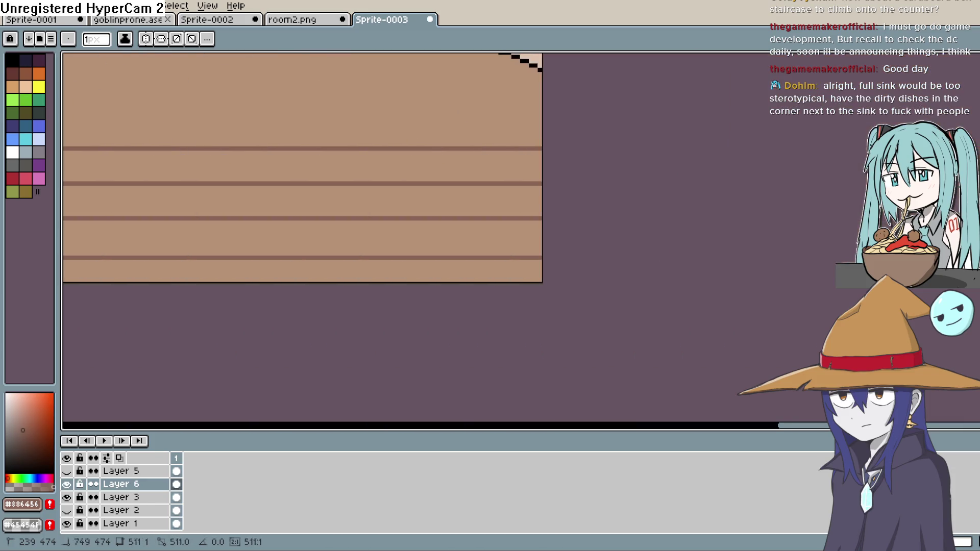
Add another plank line across the floor at the end of the sleeping bag.
drag(361, 192, 613, 273)
scroll(596, 255, left, 5)
scroll(596, 255, left, 15)
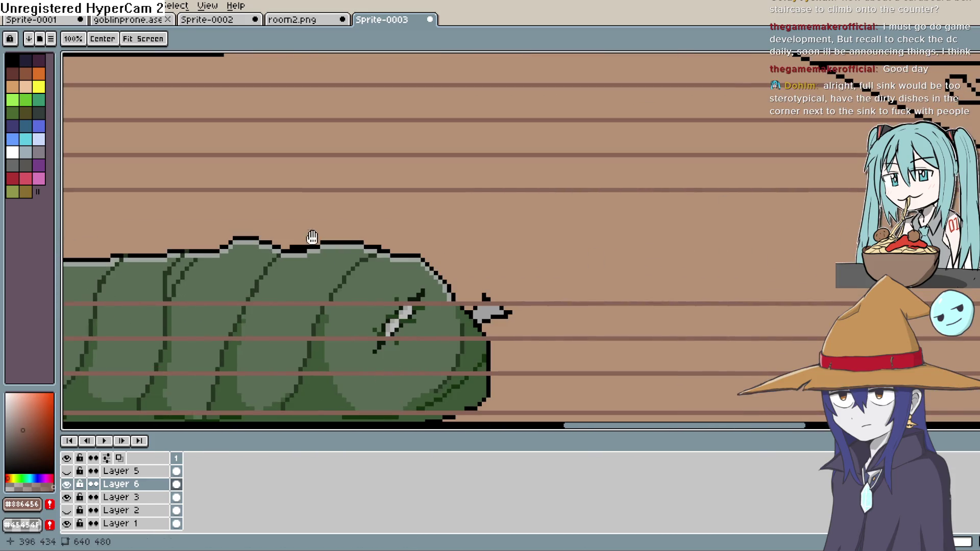
drag(438, 228, 407, 240)
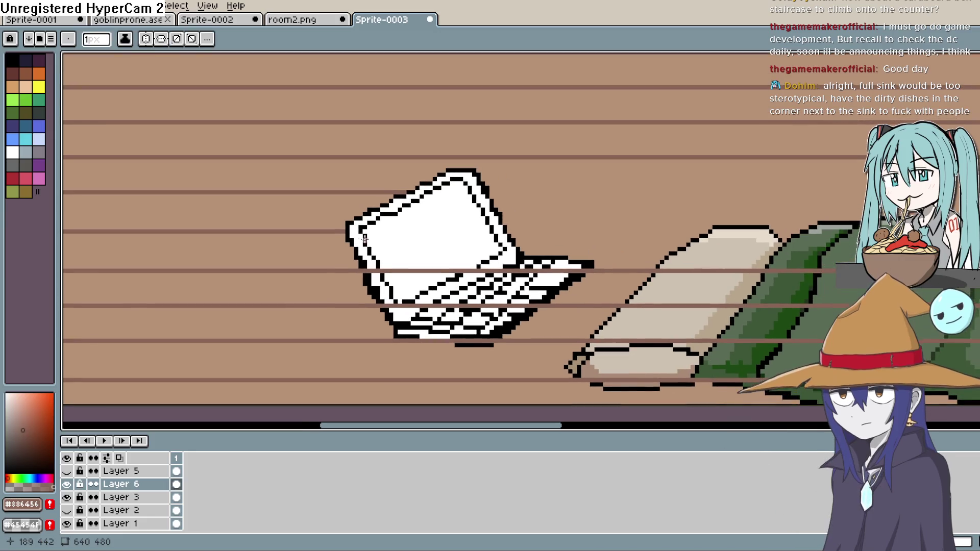
scroll(444, 240, right, 10)
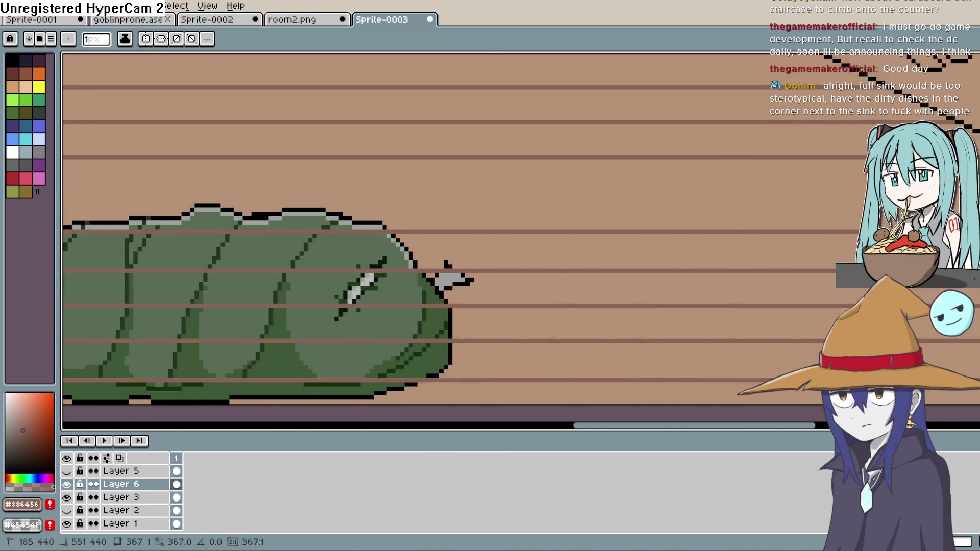
scroll(444, 240, up, 5)
drag(223, 250, 710, 200)
scroll(433, 258, left, 20)
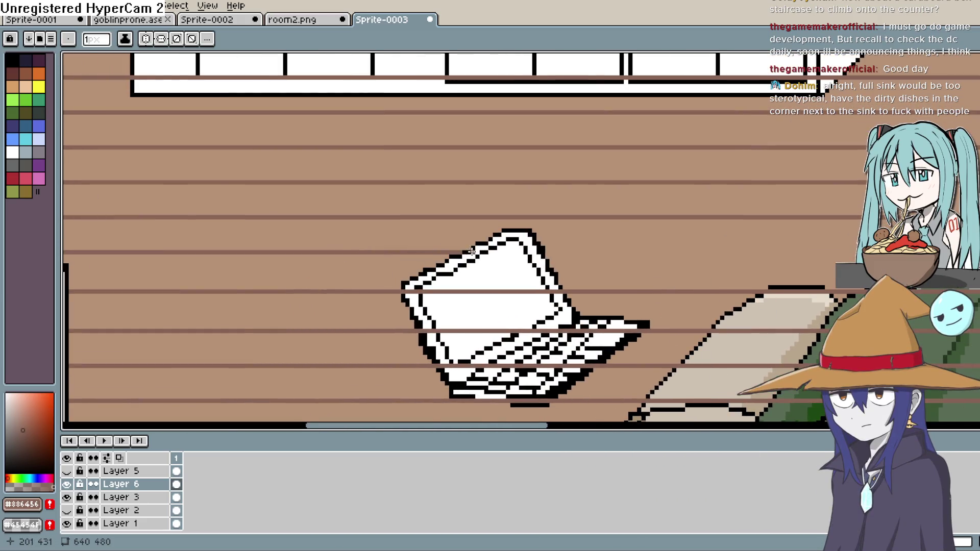
scroll(473, 252, right, 10)
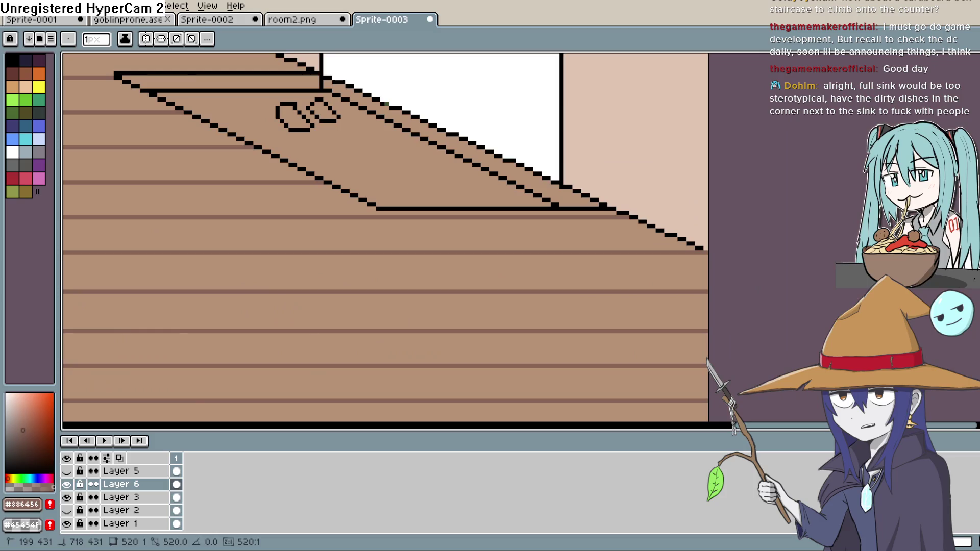
scroll(372, 247, down, 5)
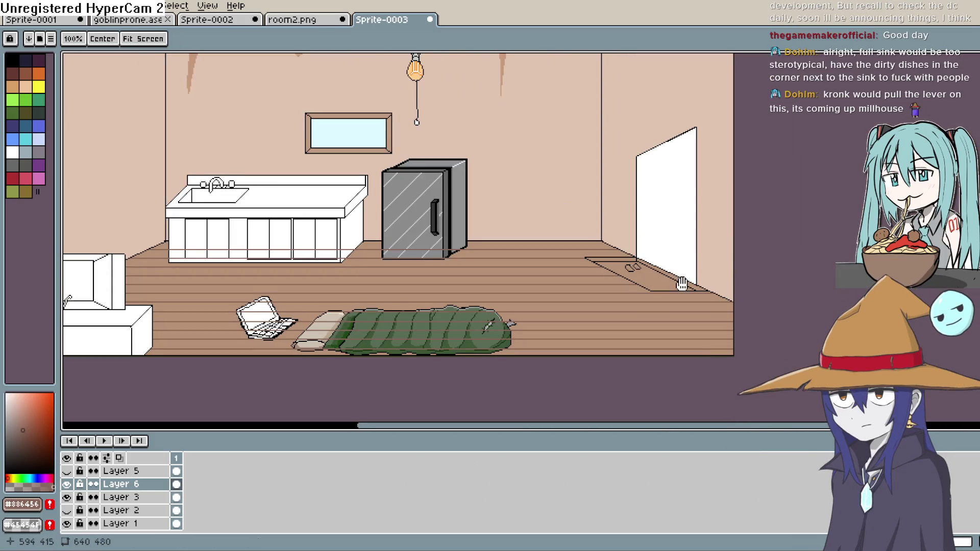
Draw a plank line running up to the counter's base.
scroll(679, 259, up, 1)
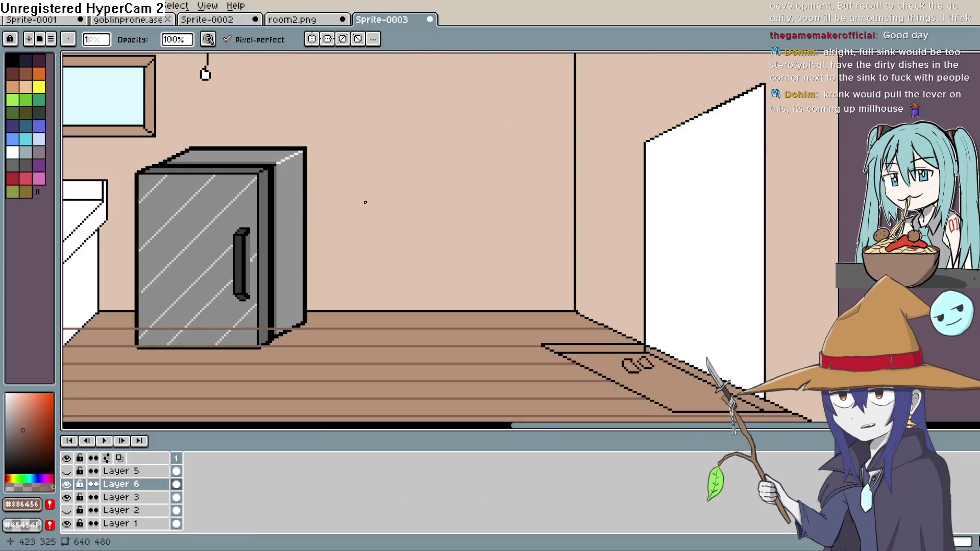
scroll(380, 194, up, 2)
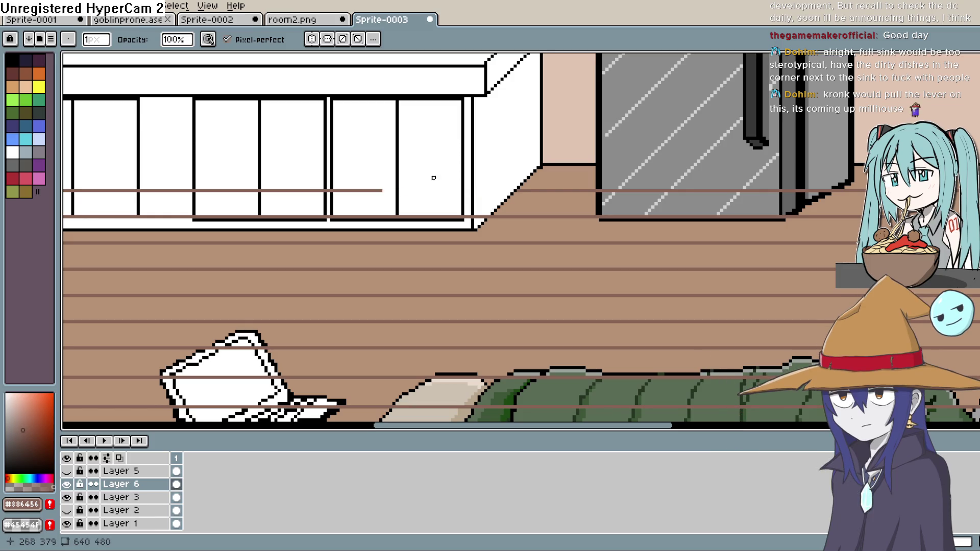
drag(638, 140, 766, 193)
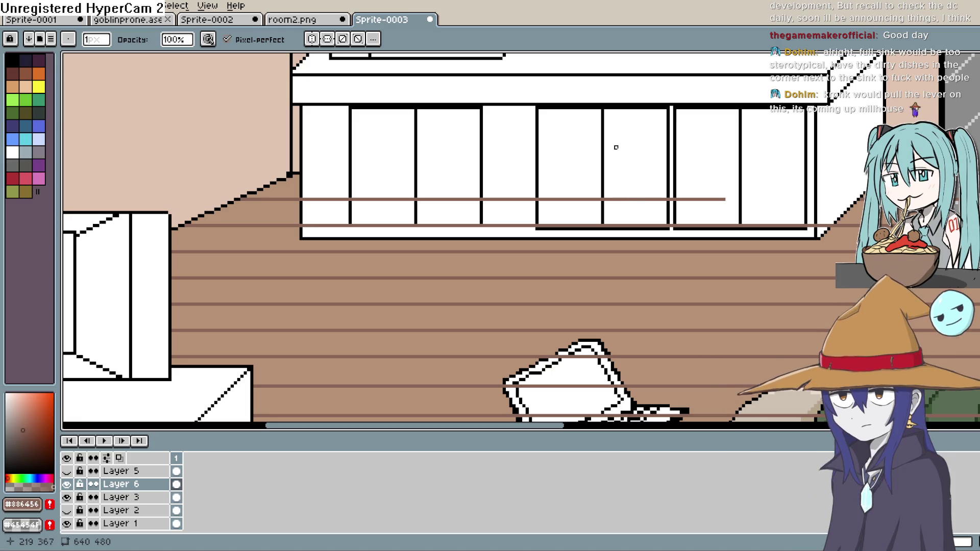
scroll(616, 147, up, 1)
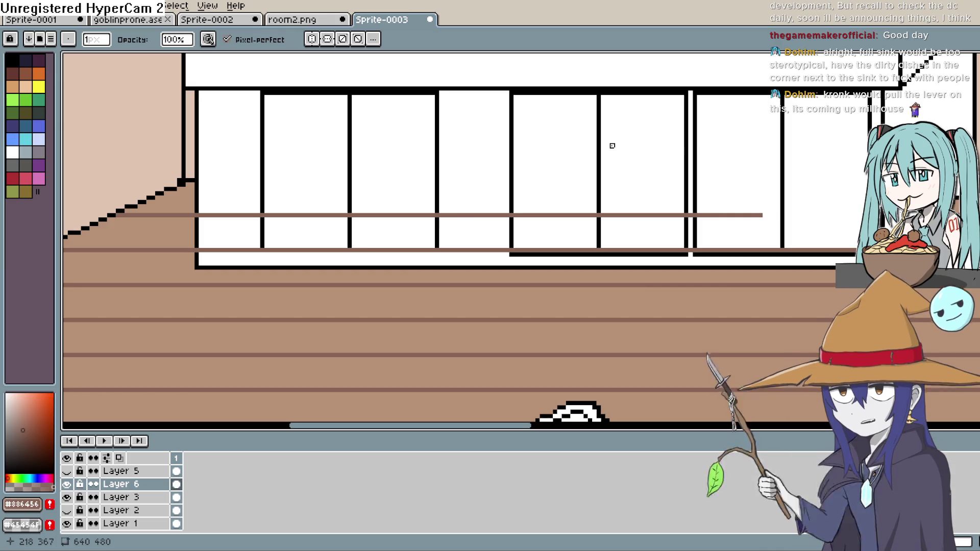
scroll(630, 216, left, 3)
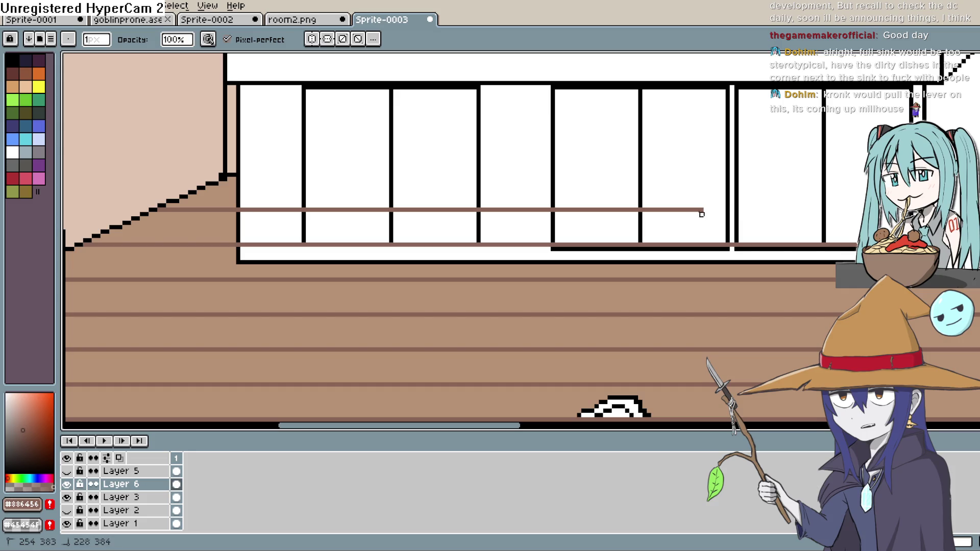
drag(623, 210, 409, 210)
drag(322, 210, 238, 210)
Undo the stray short line and repaint the counter's bottom edge black over the plank line.
key(z)
click(245, 211)
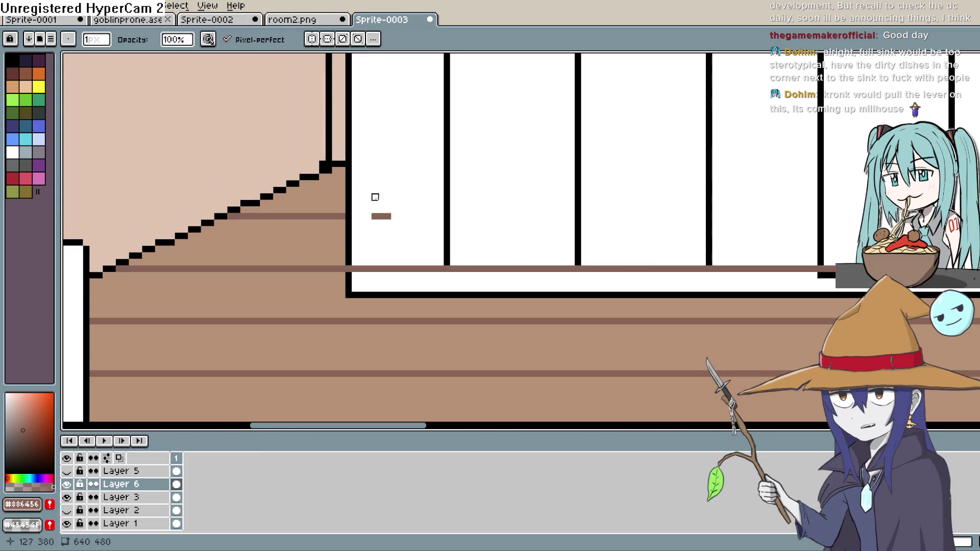
key(ctrl+z)
mouse_move(348, 269)
mouse_down()
mouse_move(674, 269)
mouse_move(470, 205)
mouse_up()
mouse_move(372, 238)
mouse_down()
mouse_move(712, 234)
mouse_move(544, 244)
mouse_up()
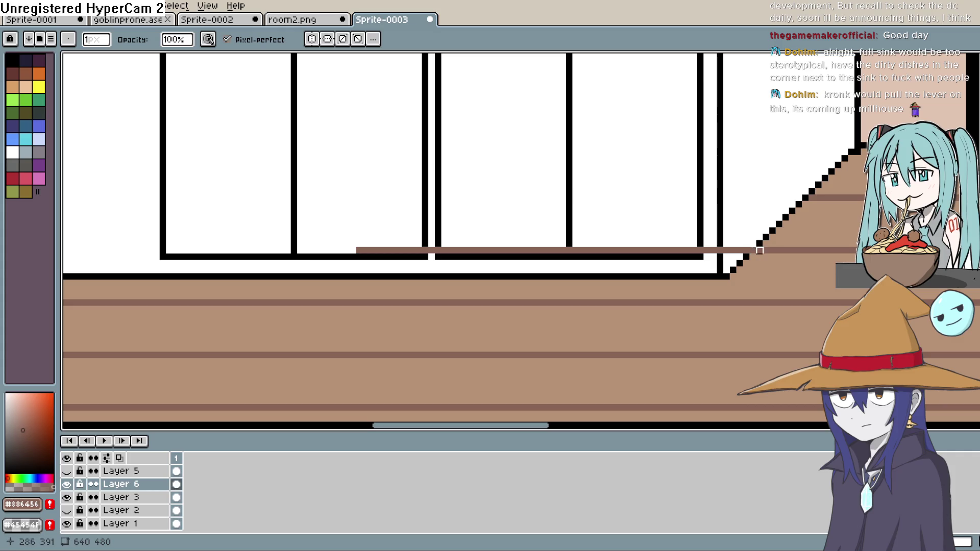
drag(753, 251, 753, 250)
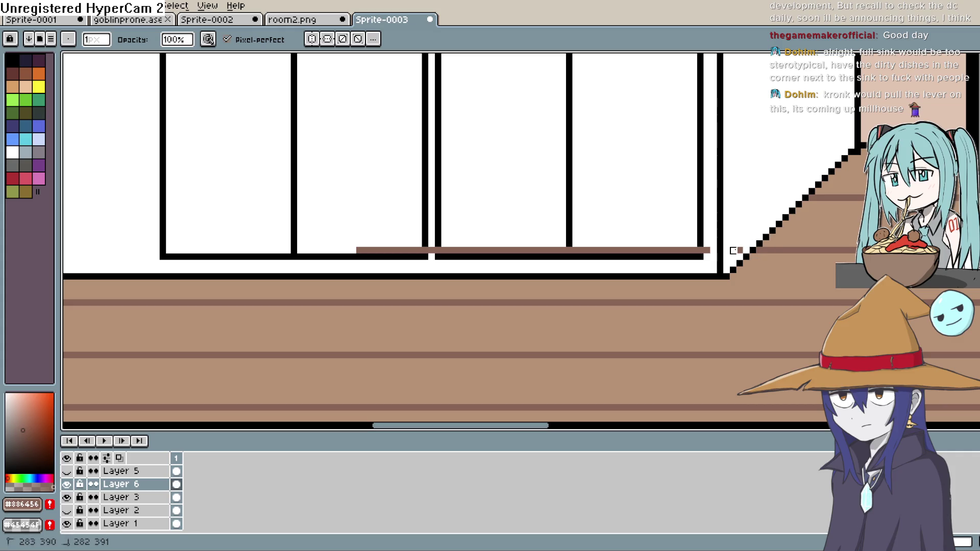
drag(569, 251, 356, 251)
scroll(487, 232, down, 1)
scroll(487, 232, down, 1)
Remove the plank stub beside the fridge and repaint the fridge's bottom edge black.
mouse_move(482, 247)
mouse_down()
mouse_move(476, 278)
mouse_move(575, 177)
mouse_move(443, 172)
mouse_up()
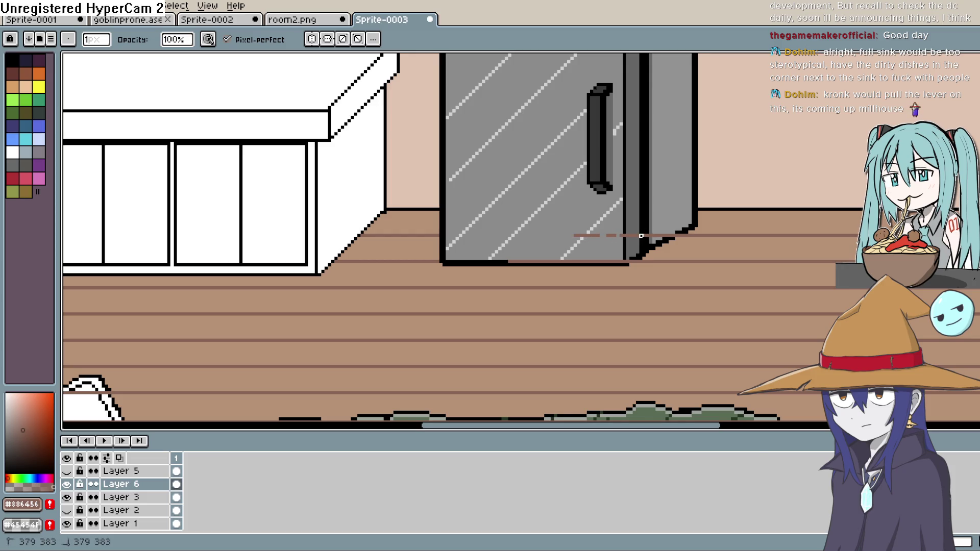
scroll(562, 225, up, 3)
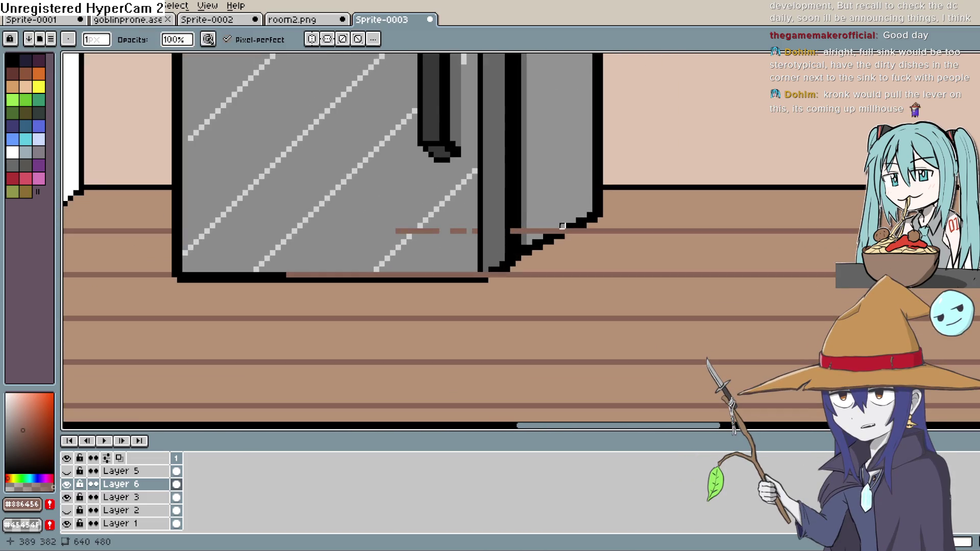
drag(562, 225, 593, 205)
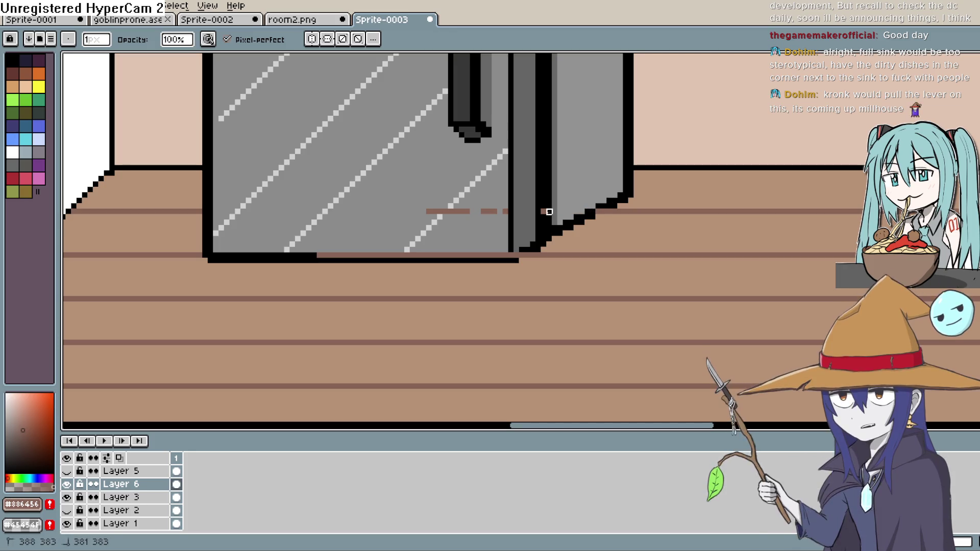
drag(501, 212, 484, 212)
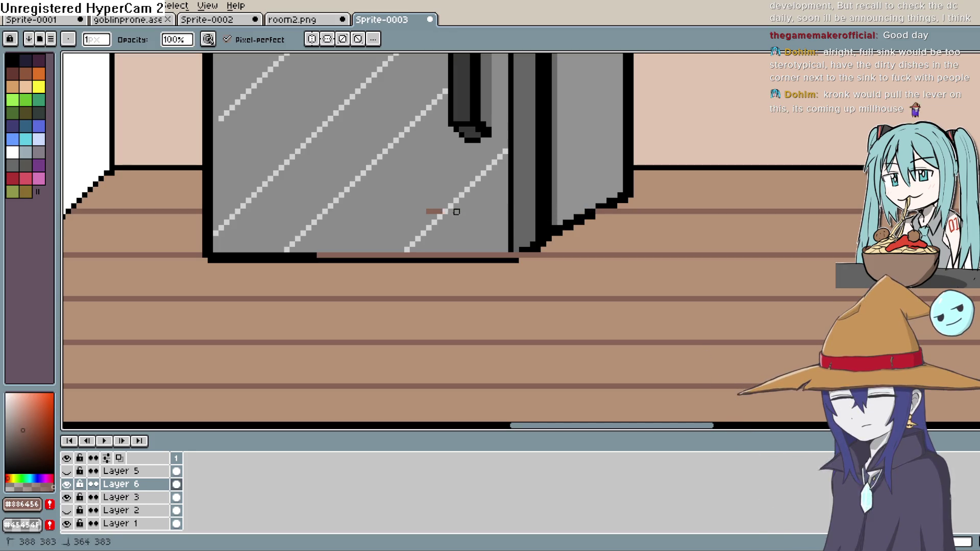
drag(314, 255, 520, 255)
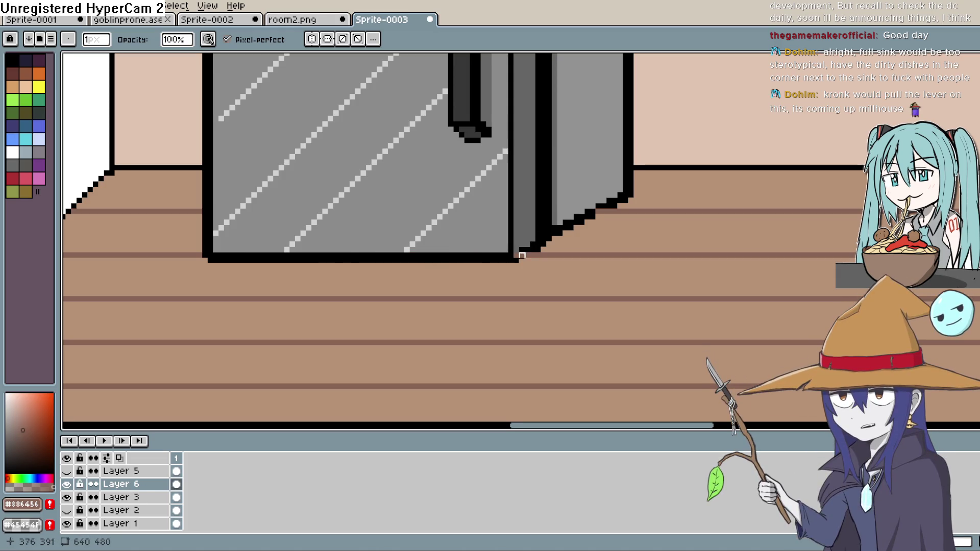
scroll(532, 245, down, 6)
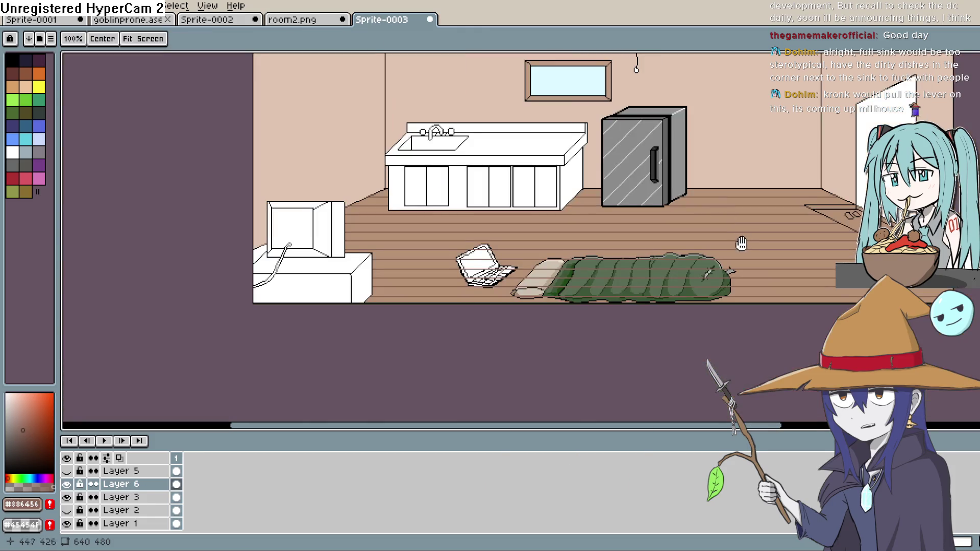
Redraw the sleeping bag's outline and light-grey top edge and the pillow's cream top.
mouse_move(735, 194)
mouse_down()
mouse_move(659, 235)
mouse_move(669, 234)
mouse_up()
scroll(646, 243, up, 4)
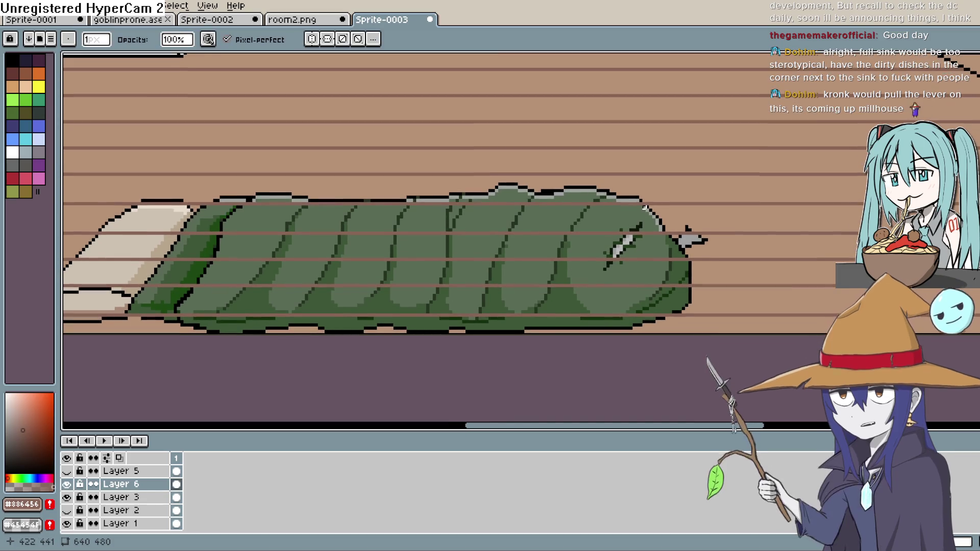
scroll(651, 212, up, 2)
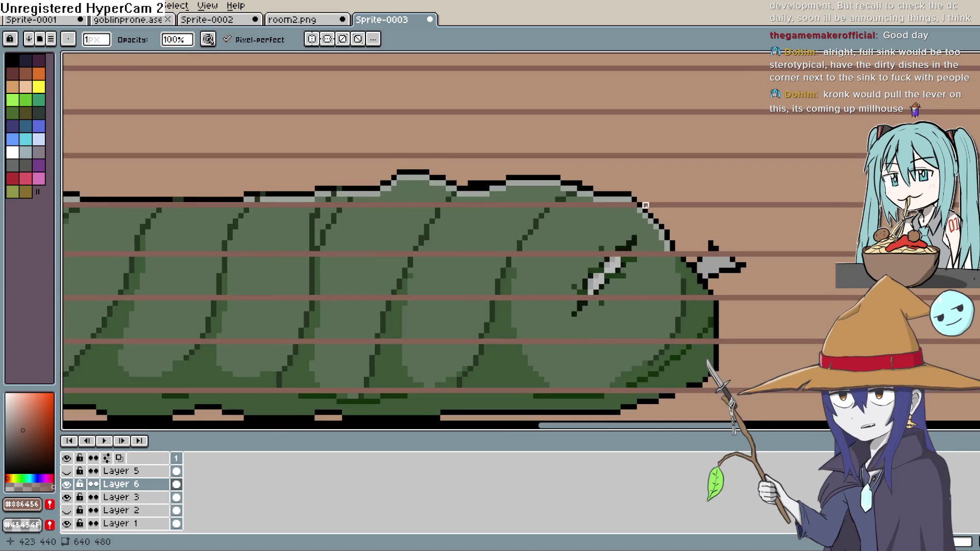
mouse_move(659, 214)
mouse_down()
mouse_move(556, 214)
mouse_move(521, 228)
mouse_move(704, 185)
mouse_up()
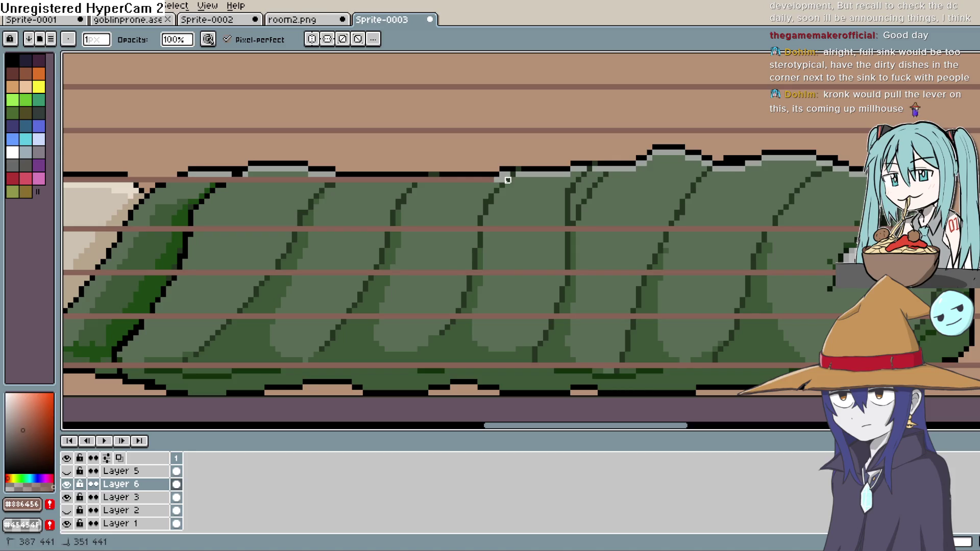
mouse_move(453, 191)
mouse_down()
mouse_move(669, 227)
mouse_move(602, 210)
mouse_move(464, 210)
mouse_up()
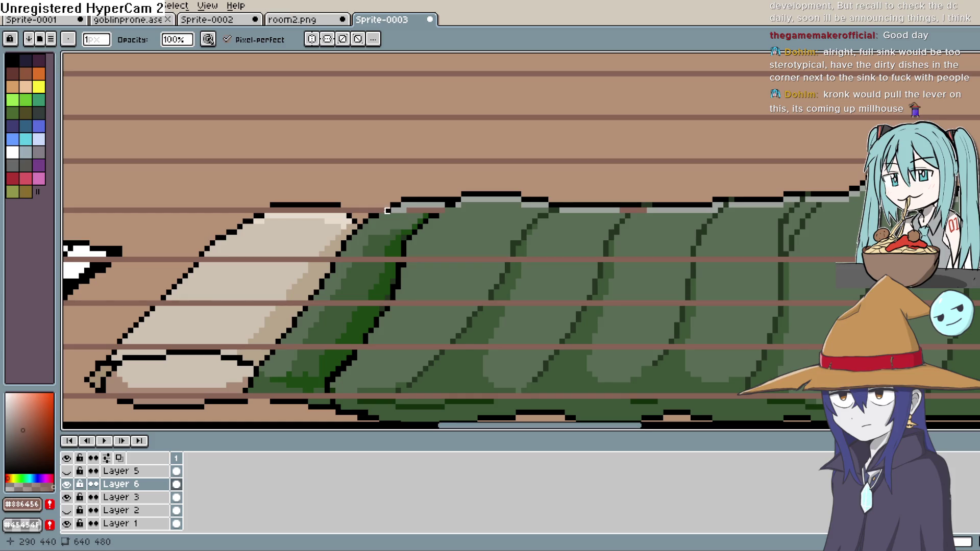
mouse_move(357, 209)
mouse_down()
mouse_move(452, 212)
mouse_move(403, 211)
mouse_up()
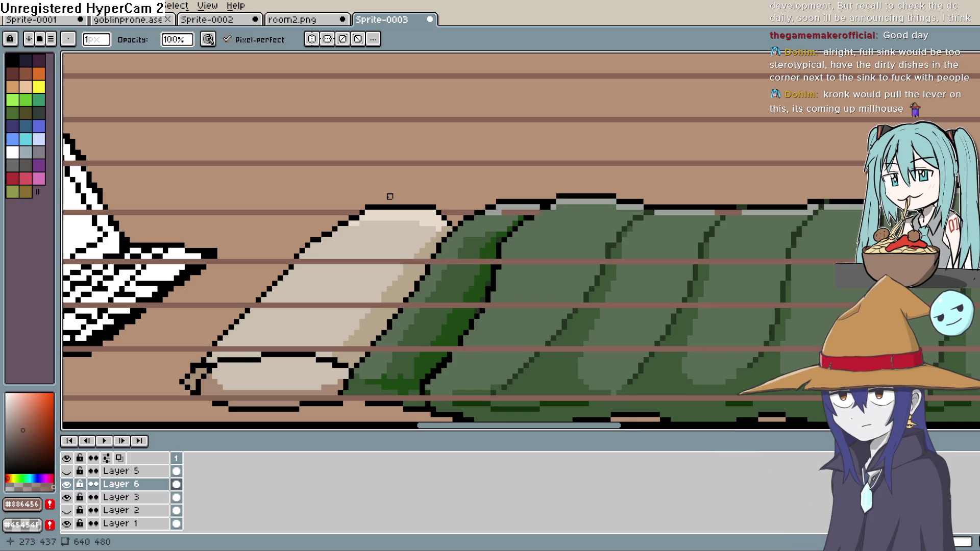
key(h)
scroll(660, 196, down, 5)
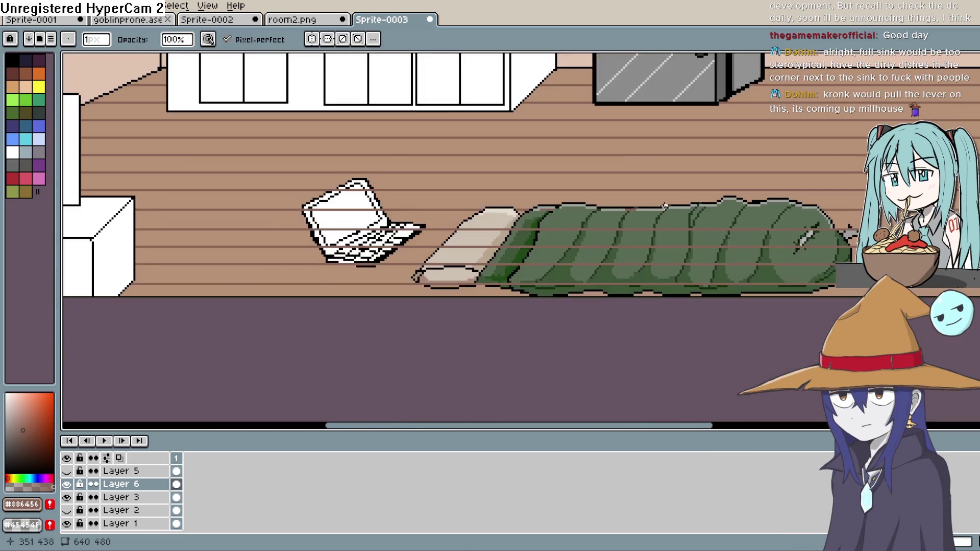